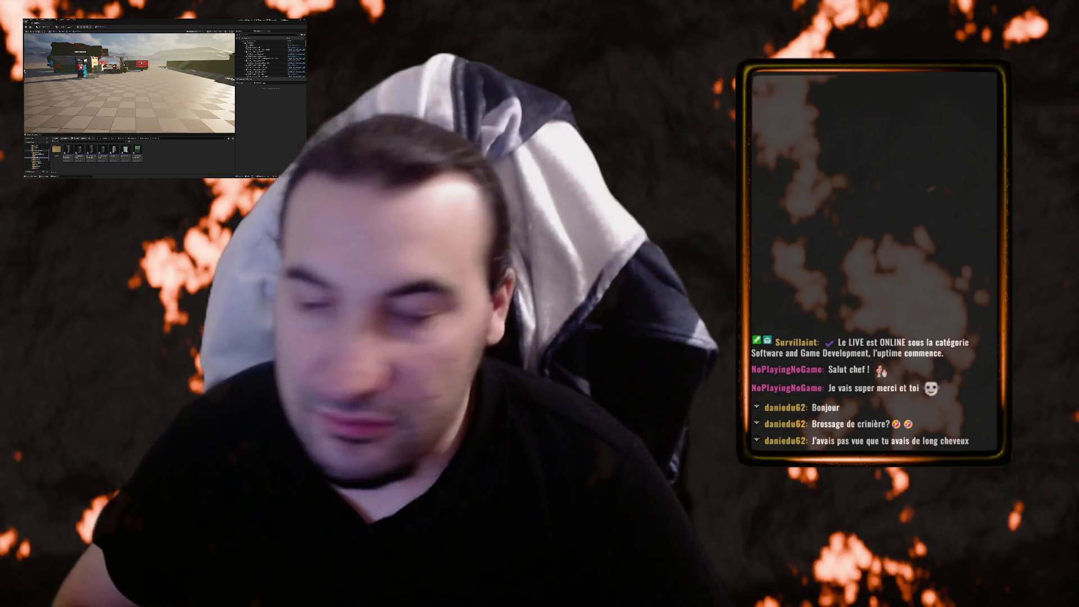
# Step: Dismiss the Windows Start menu and fly the viewport camera to the Raiders Wanted poster
pyautogui.press('super')
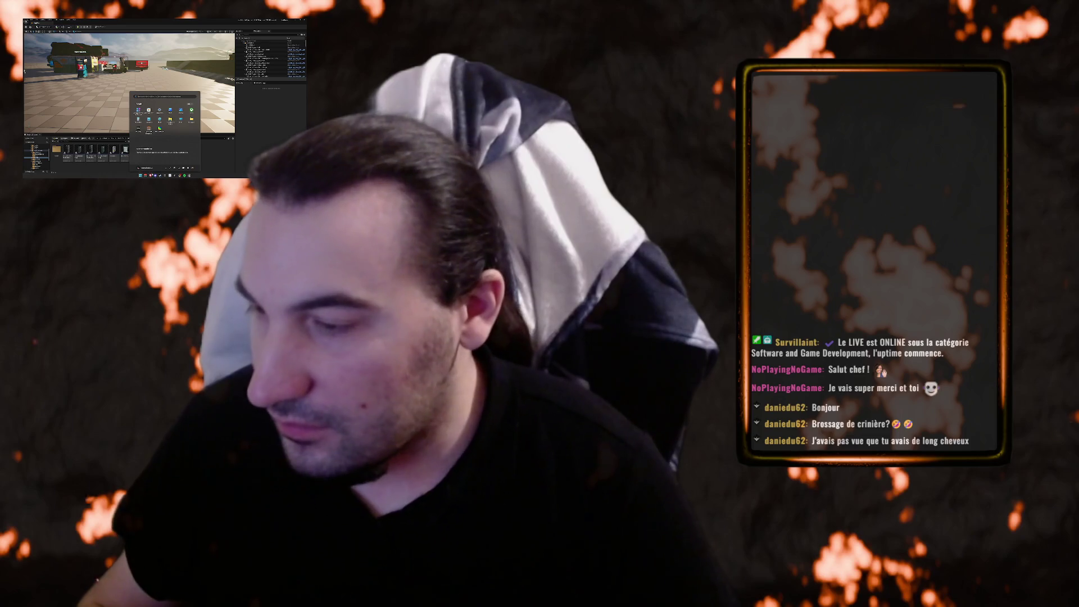
pyautogui.press('Escape')
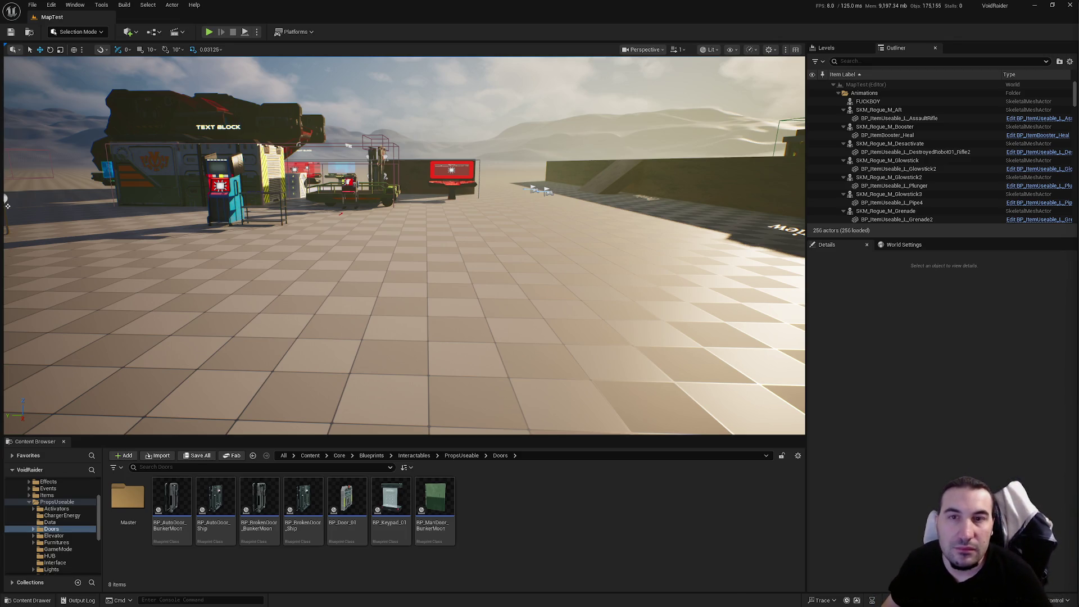
pyautogui.press('super')
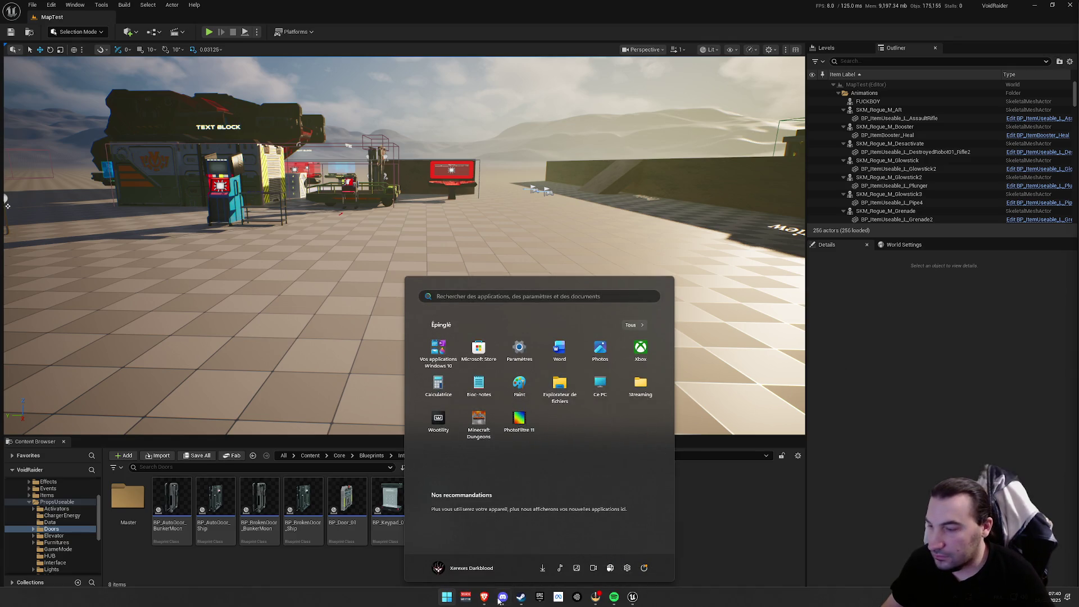
pyautogui.press('super')
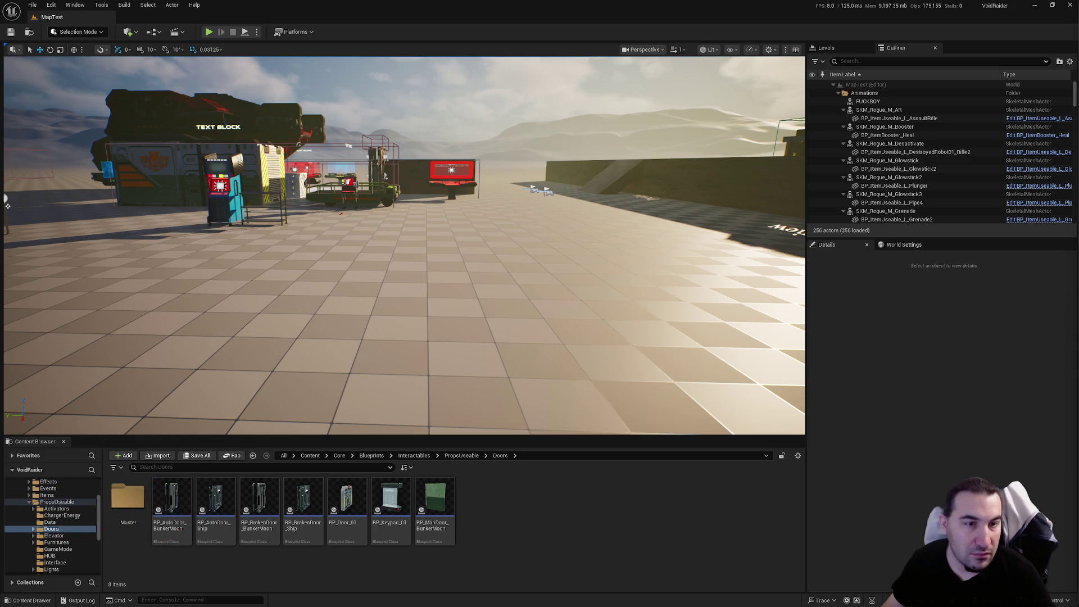
pyautogui.press('super')
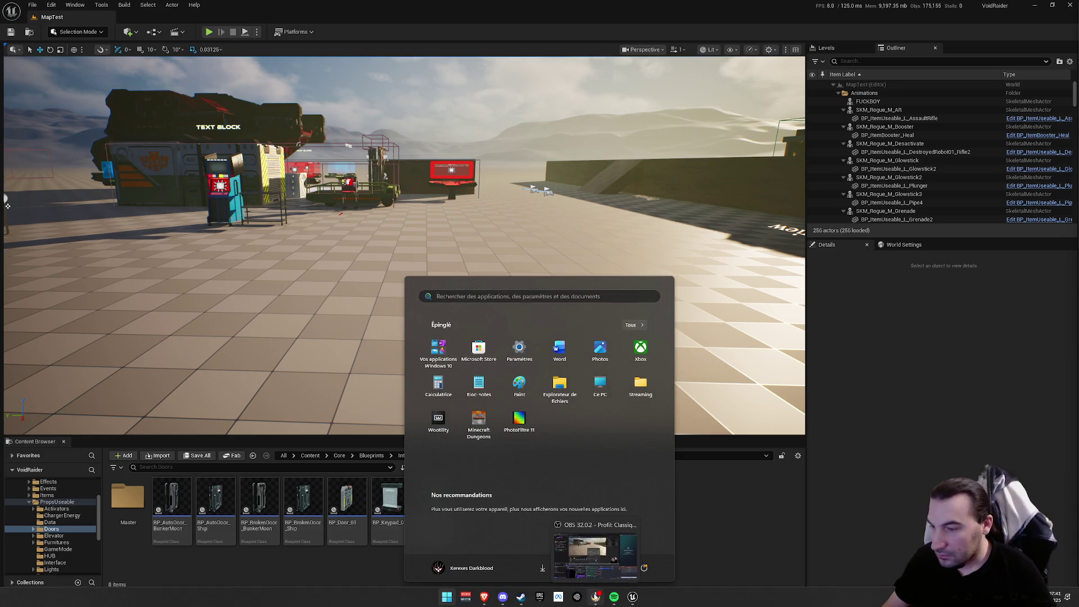
pyautogui.click(649, 568)
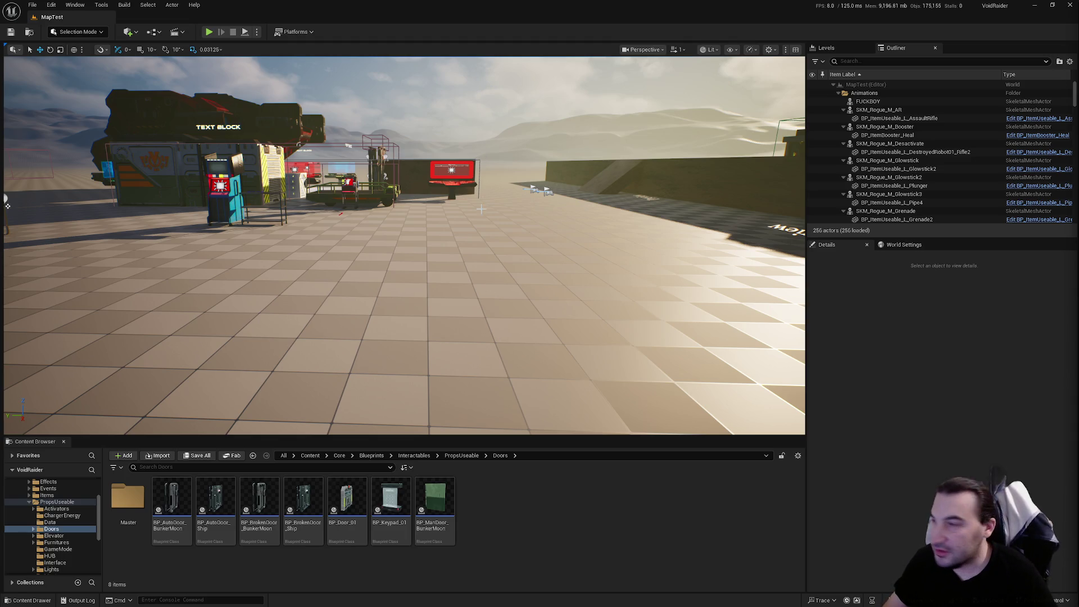
pyautogui.scroll(5, 404, 245)
pyautogui.moveTo(405, 245)
pyautogui.mouseDown()
pyautogui.moveTo(618, 225)
pyautogui.moveTo(444, 210)
pyautogui.moveTo(399, 222)
pyautogui.moveTo(442, 210)
pyautogui.moveTo(419, 225)
pyautogui.mouseUp()
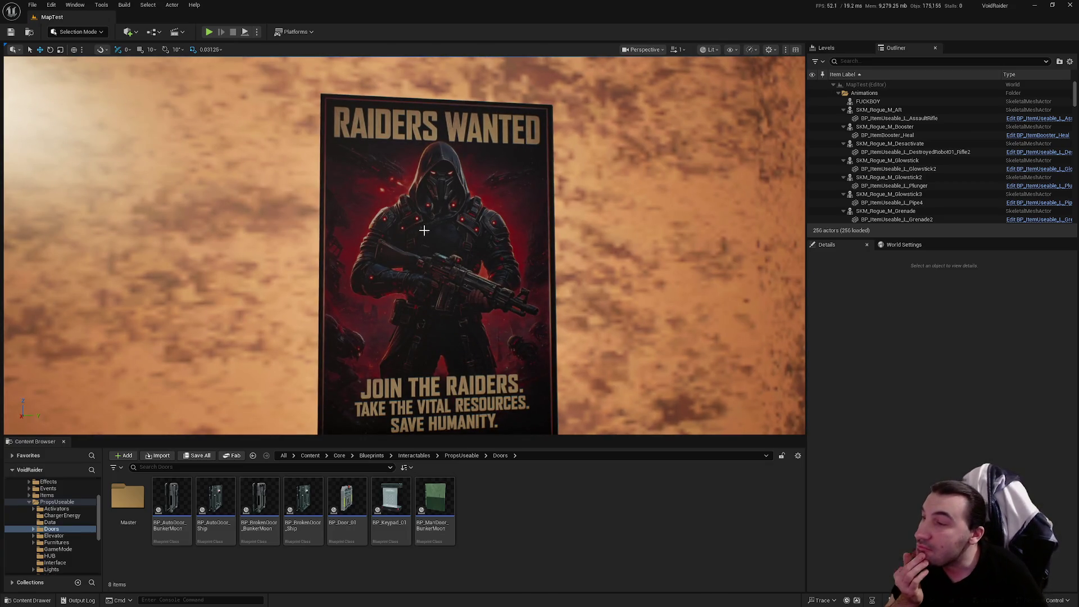
# Step: Browse the Content Browser folder tree, then fly the camera back to the doorway and Preview sign
pyautogui.click(29, 501)
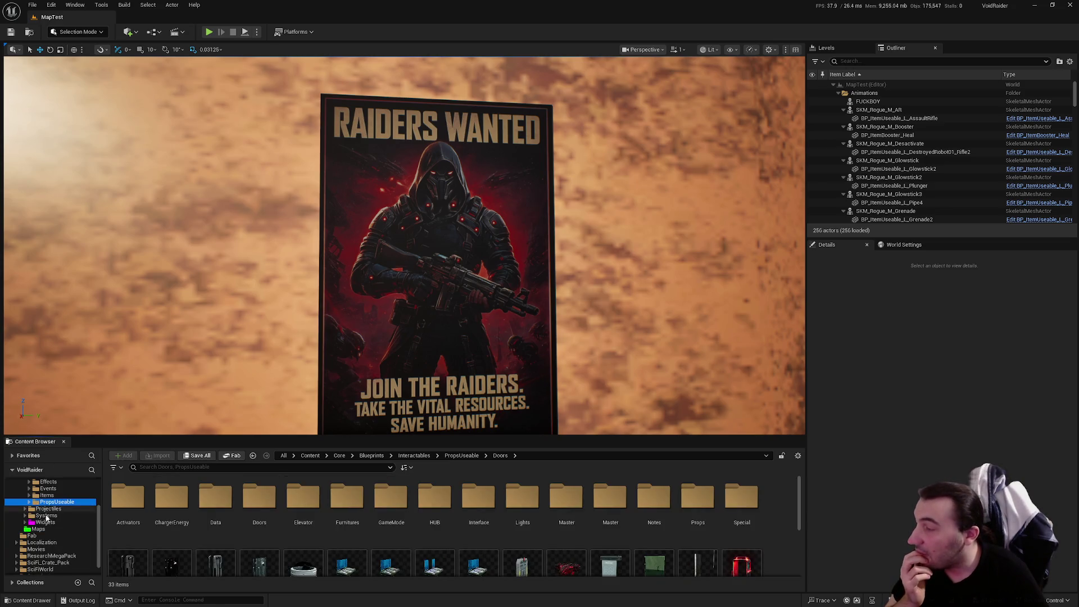
pyautogui.click(45, 529)
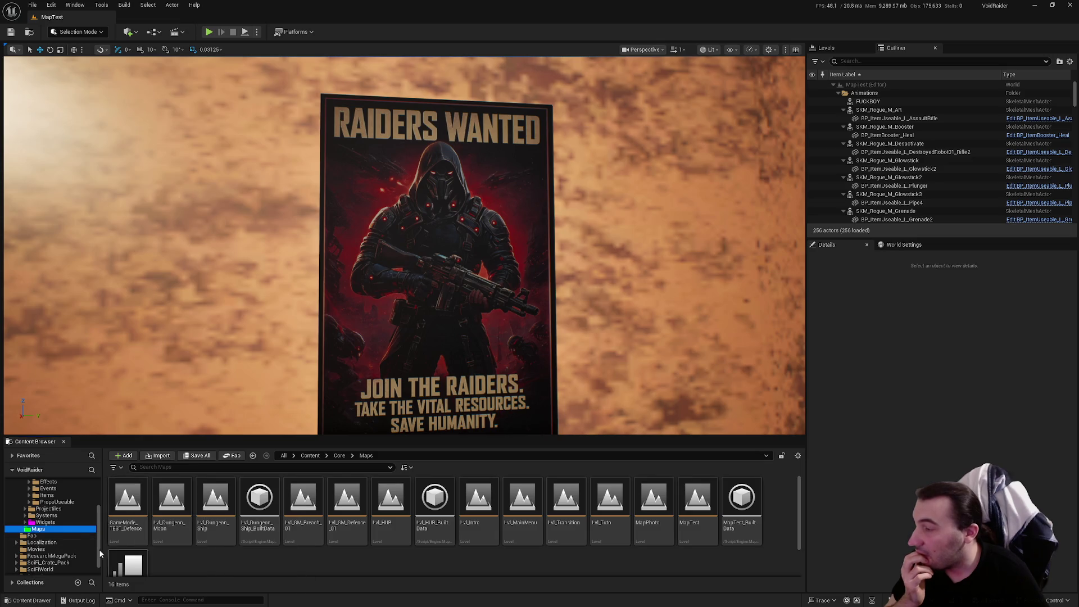
pyautogui.scroll(5, 69, 541)
pyautogui.click(21, 516)
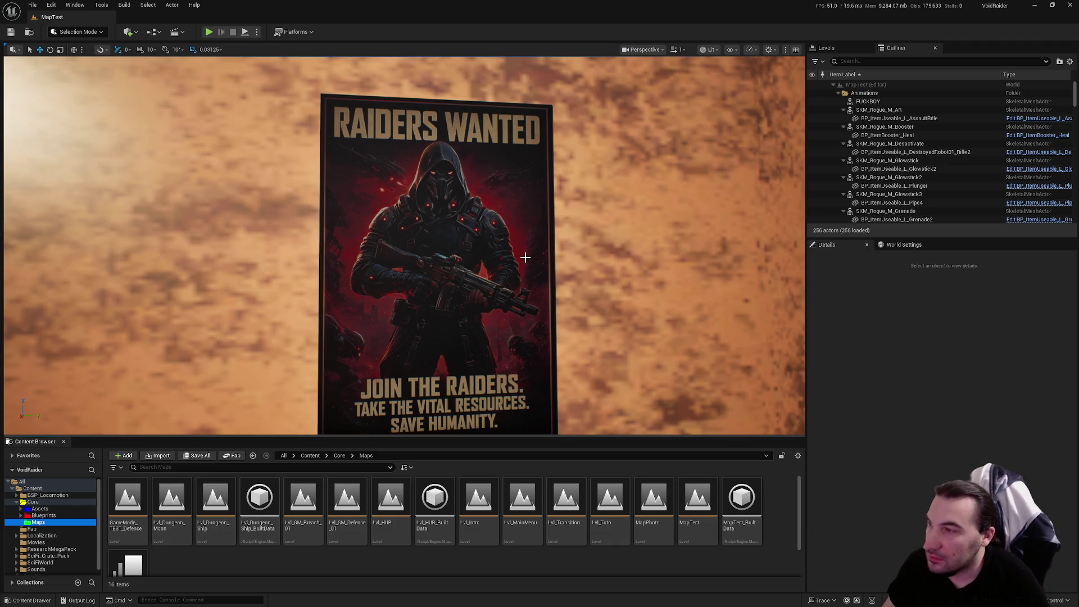
pyautogui.moveTo(525, 257); pyautogui.dragTo(585, 337)
pyautogui.moveTo(360, 264)
pyautogui.mouseDown()
pyautogui.moveTo(332, 235)
pyautogui.moveTo(440, 168)
pyautogui.moveTo(394, 225)
pyautogui.mouseUp()
# Step: Select the BP_TerminalCommand2 terminal and open BP_TerminalCommand_Detector from Interactables > PropsUseable
pyautogui.click(326, 264)
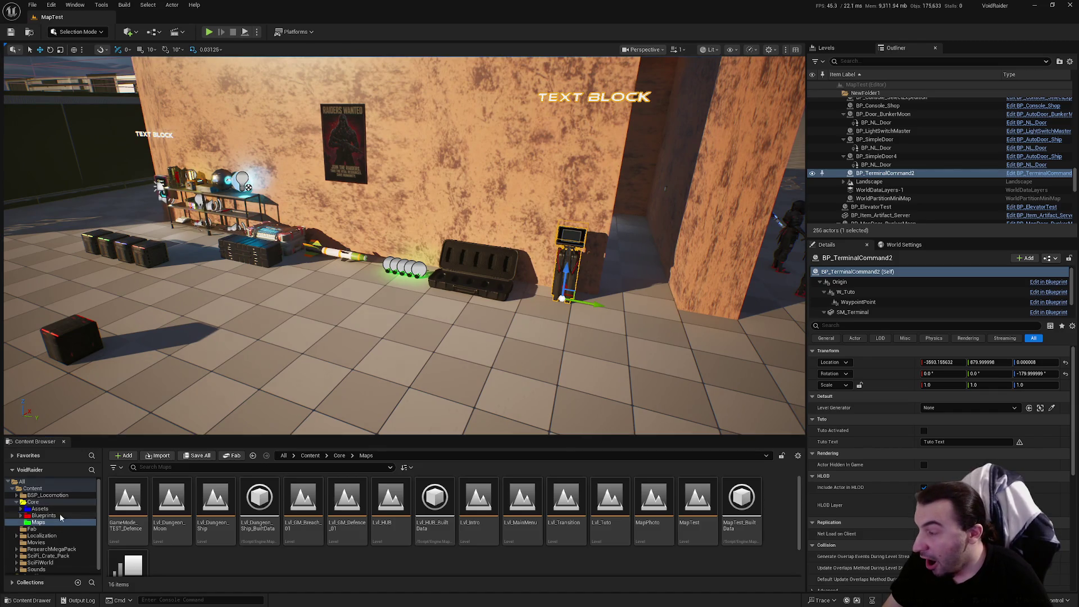
pyautogui.click(63, 515)
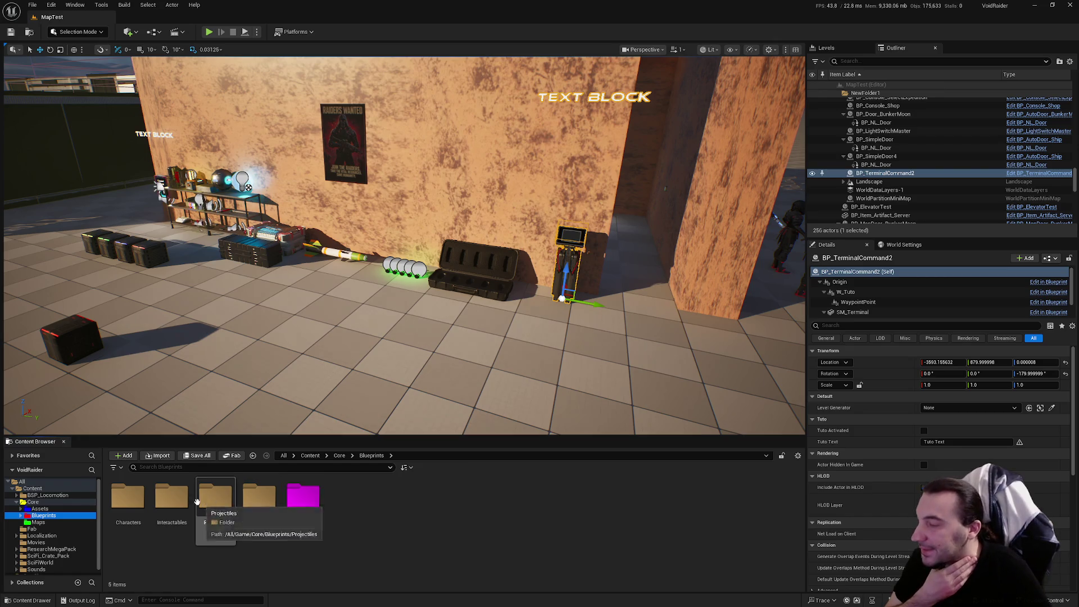
pyautogui.doubleClick(171, 496)
pyautogui.click(255, 502)
pyautogui.doubleClick(256, 502)
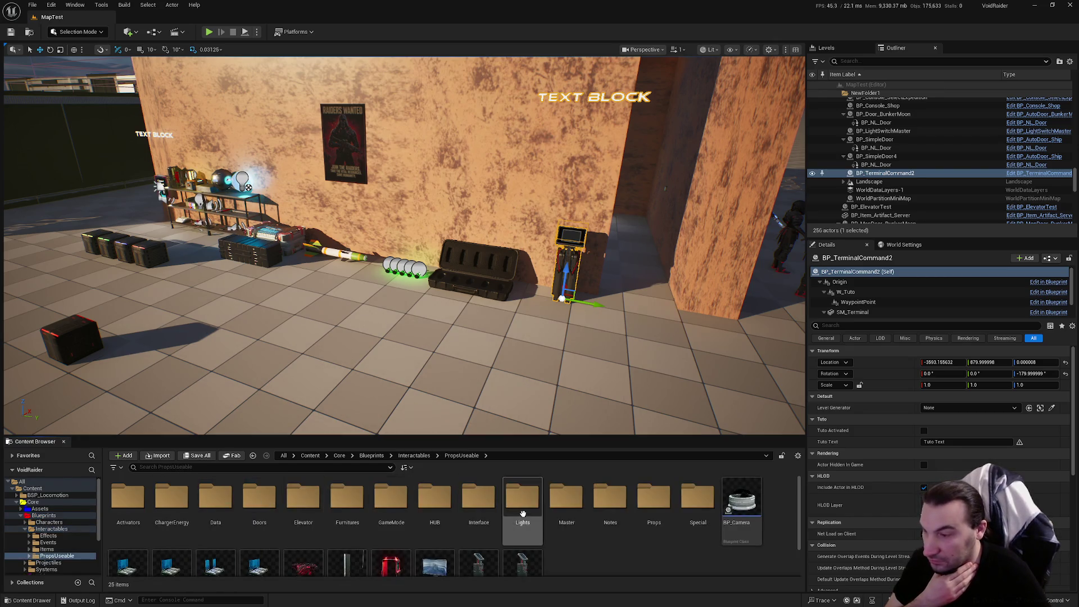
pyautogui.doubleClick(489, 521)
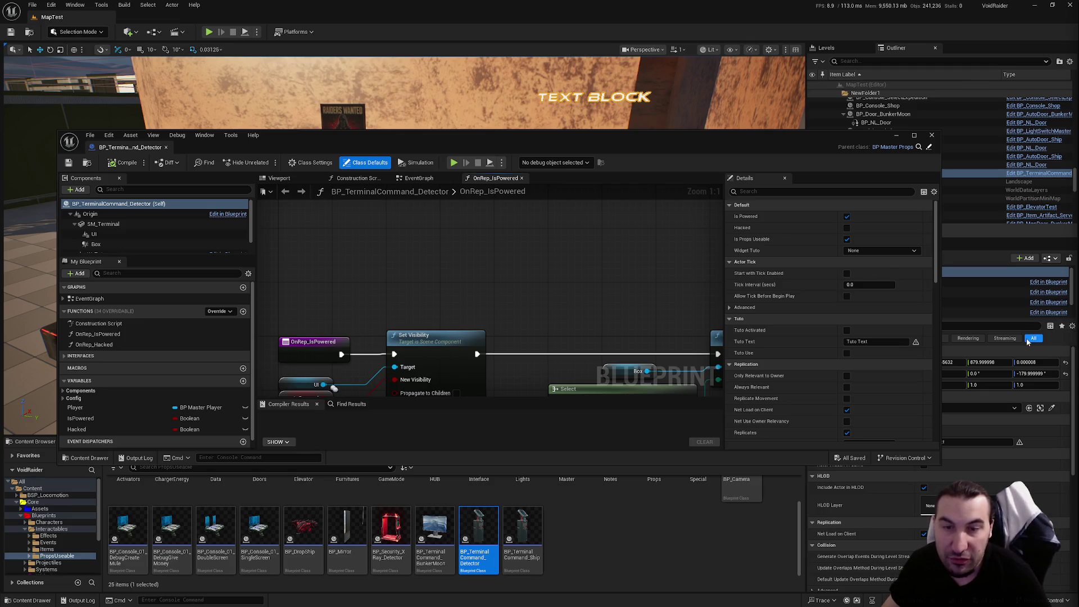
# Step: Maximize the detector blueprint, view its Construction Script, then close it
pyautogui.doubleClick(678, 136)
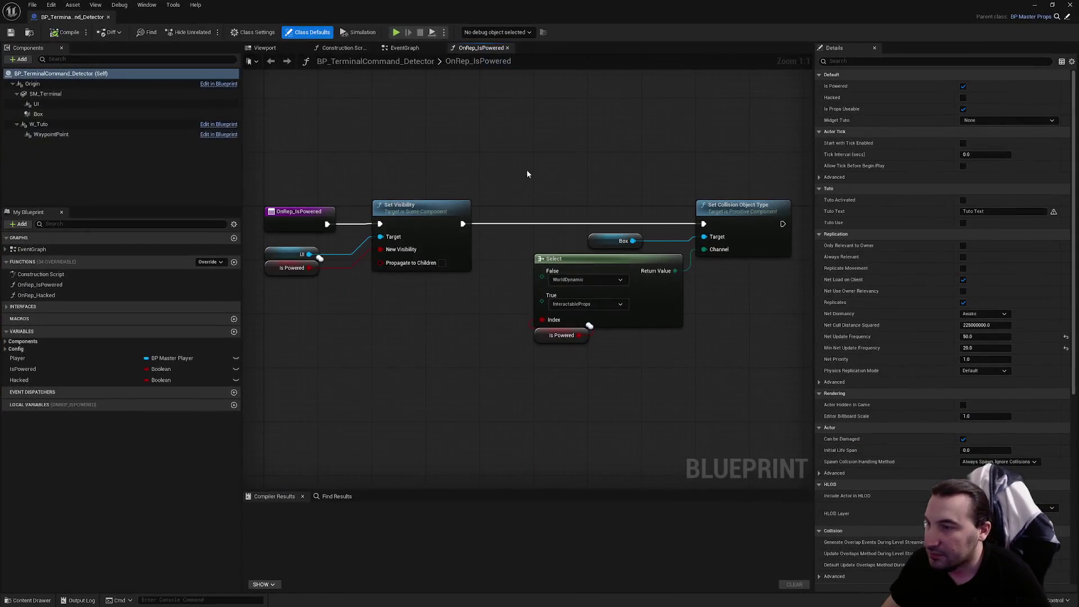
pyautogui.click(344, 48)
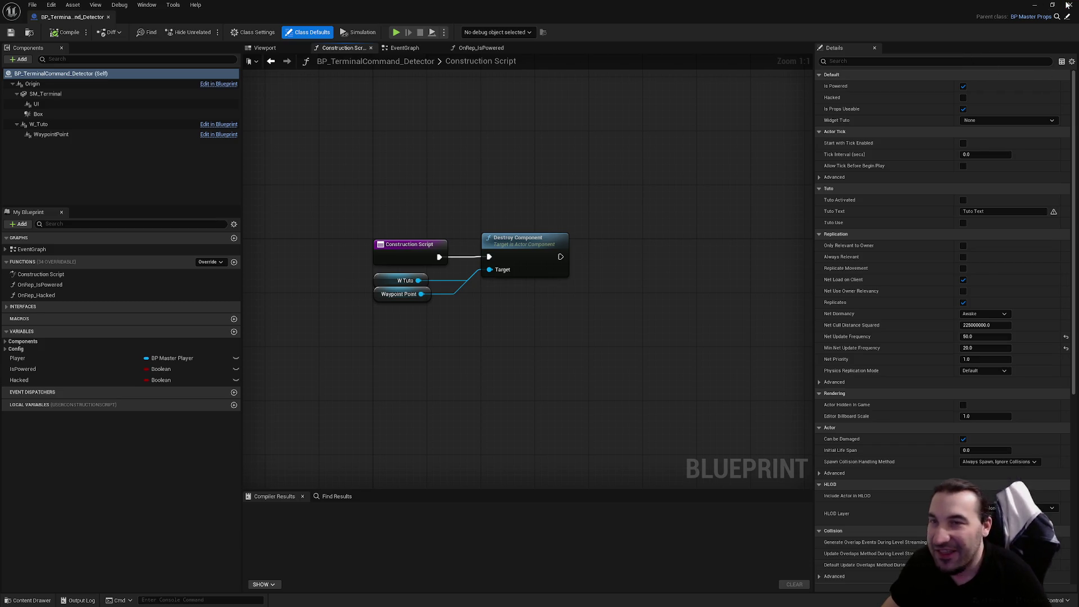
pyautogui.click(1068, 5)
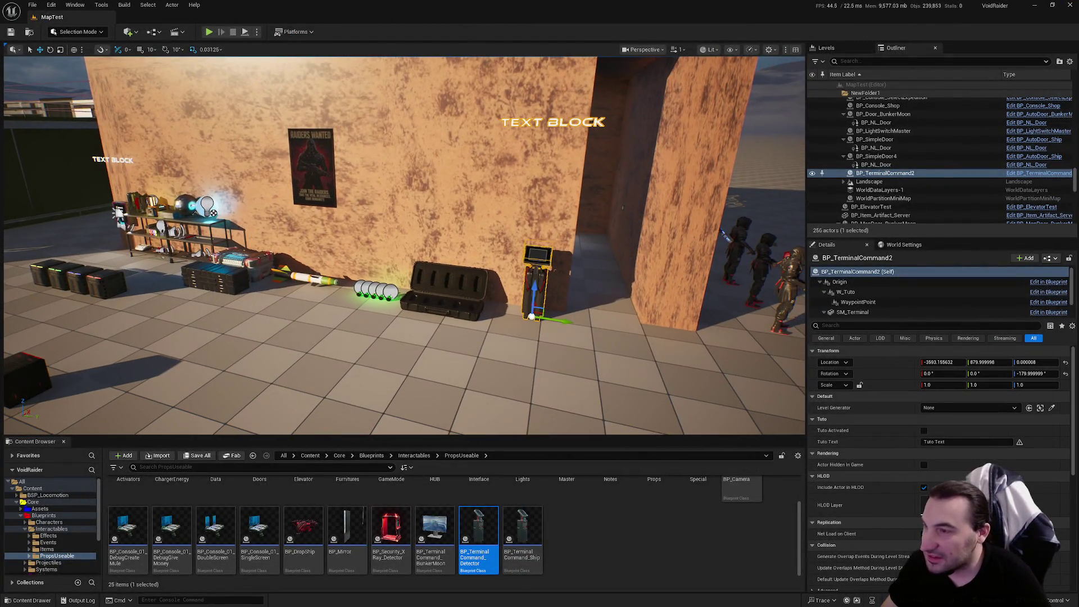
# Step: Frame the terminal and select the SelectExpedition and red Records consoles
pyautogui.press('w')
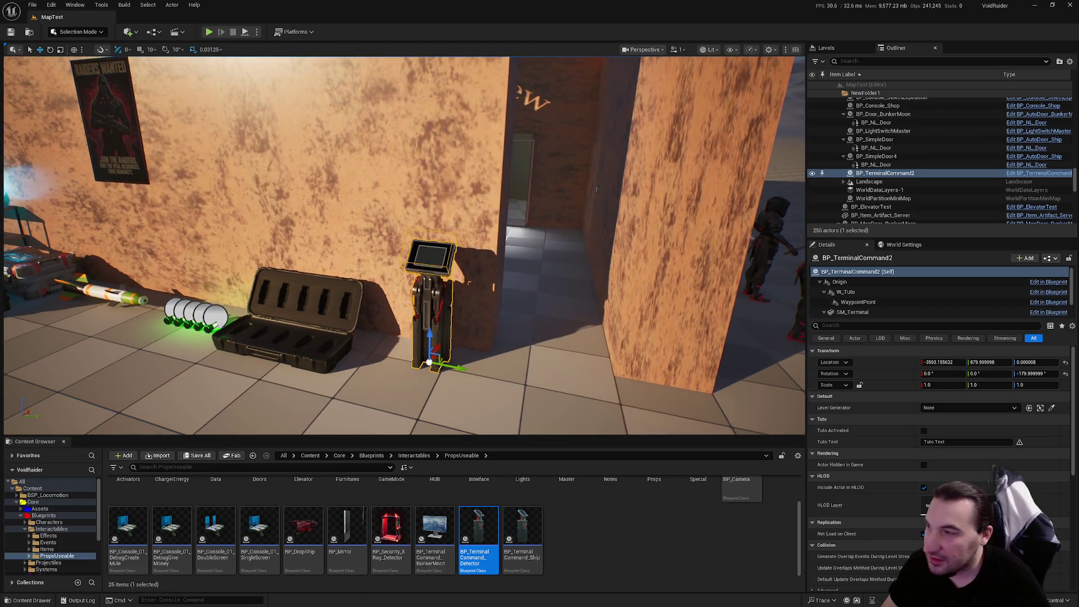
pyautogui.press('w')
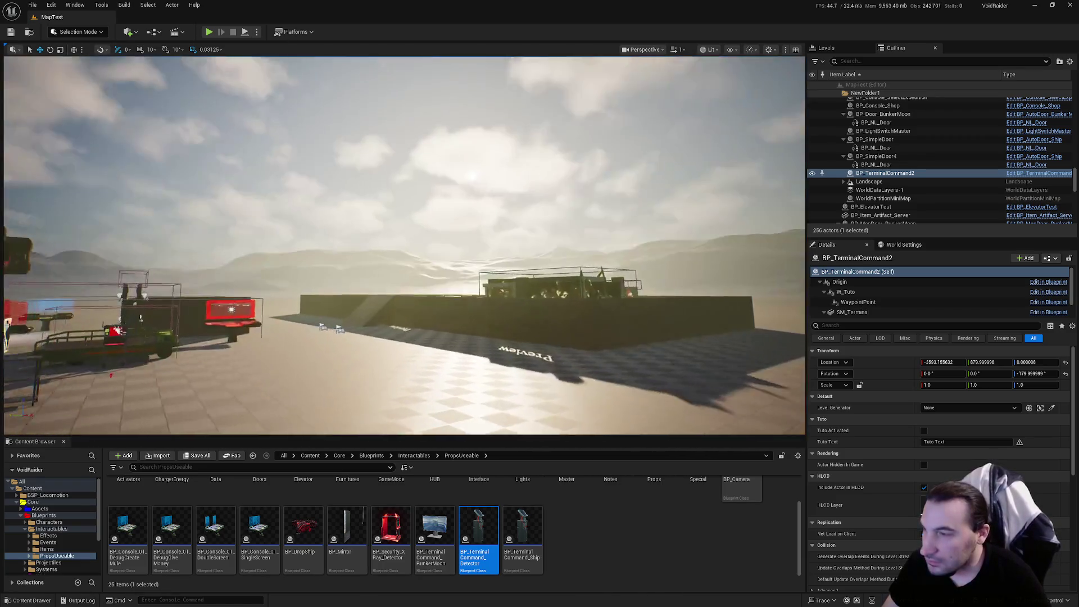
pyautogui.press('f')
pyautogui.press('a')
pyautogui.press('a')
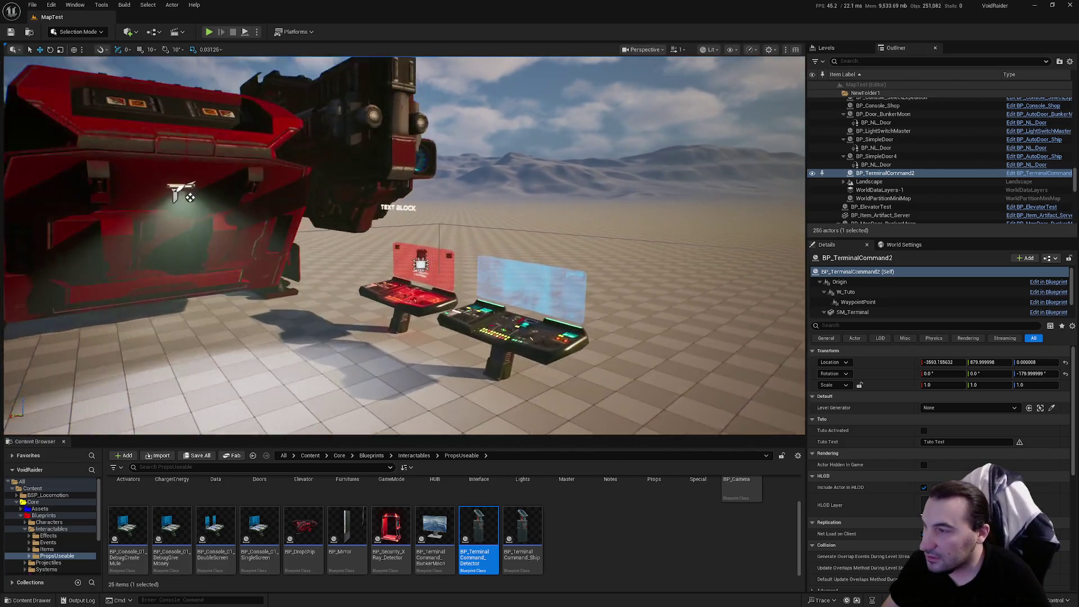
pyautogui.click(392, 341)
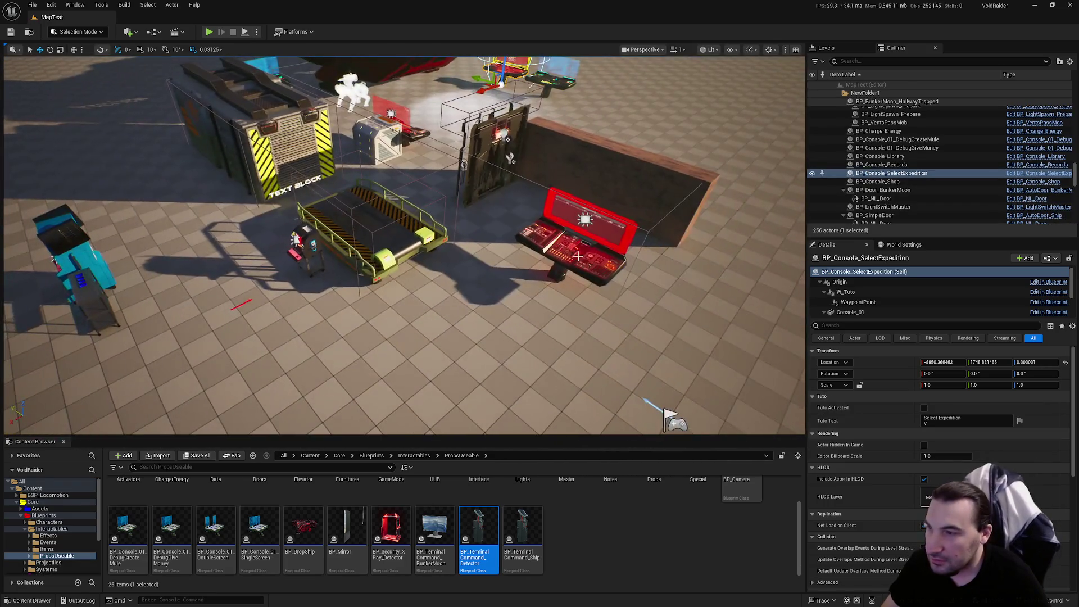
pyautogui.click(591, 247)
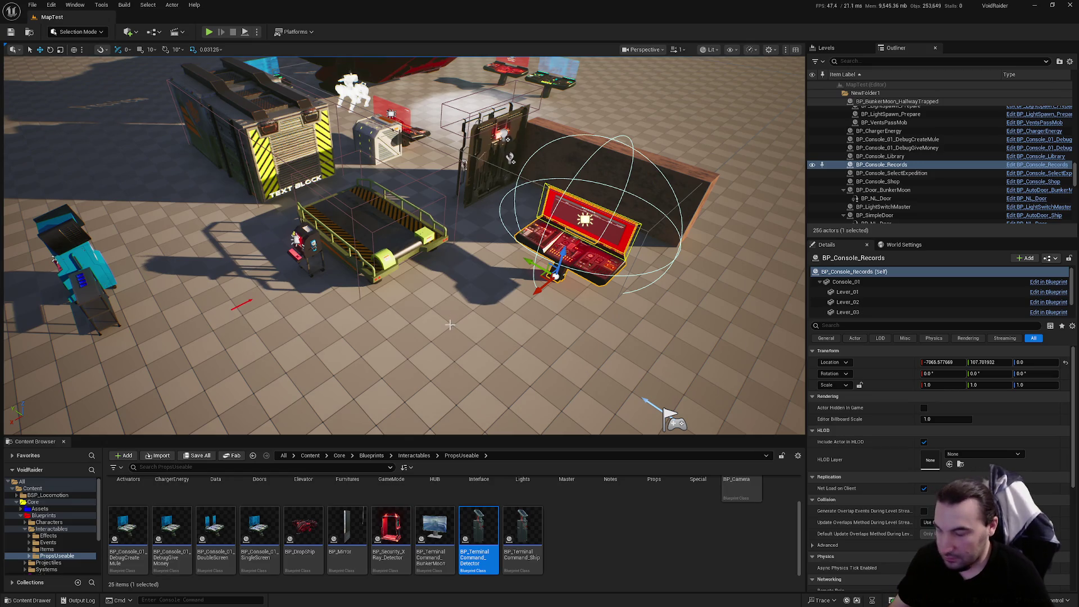
# Step: Open BP_Console_Records from the HUB folder, check its Construction Script and EventGraph, then close it
pyautogui.click(593, 551)
pyautogui.scroll(2, 597, 549)
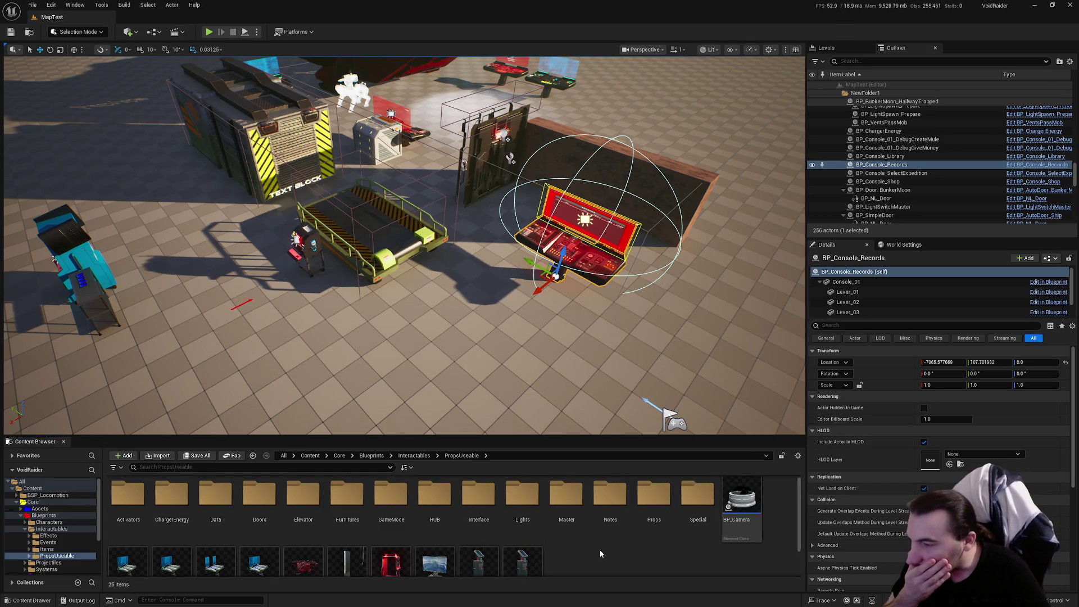
pyautogui.click(25, 529)
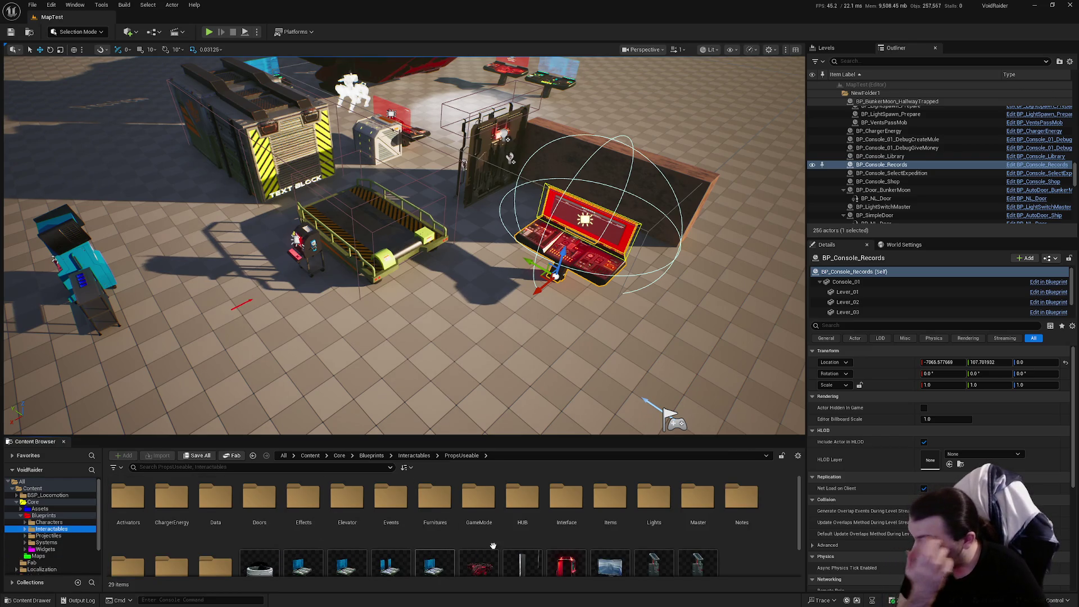
pyautogui.doubleClick(520, 498)
pyautogui.doubleClick(216, 497)
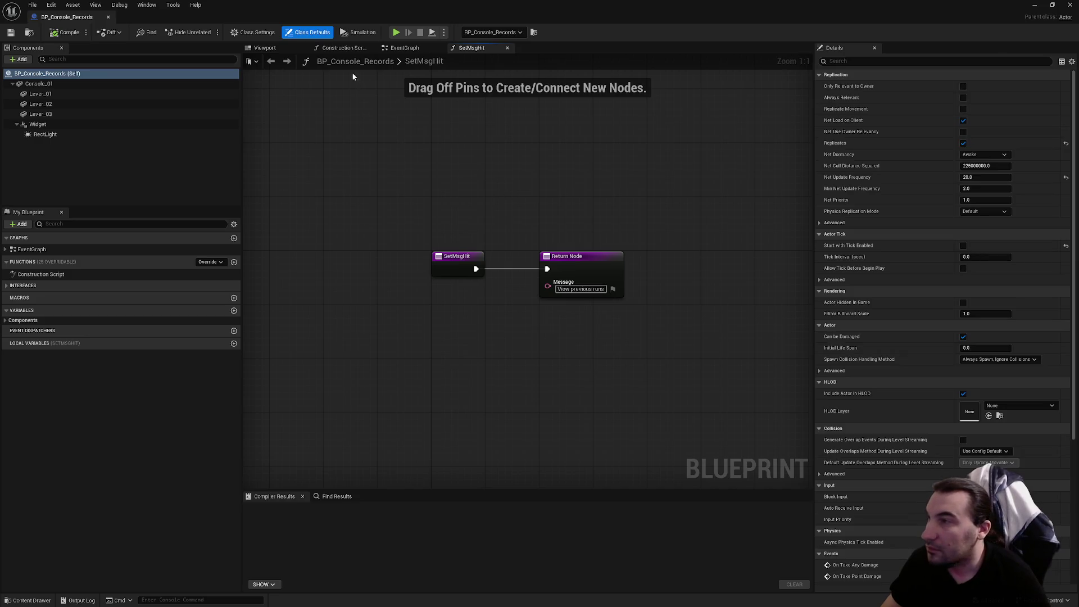
pyautogui.click(344, 48)
pyautogui.click(416, 49)
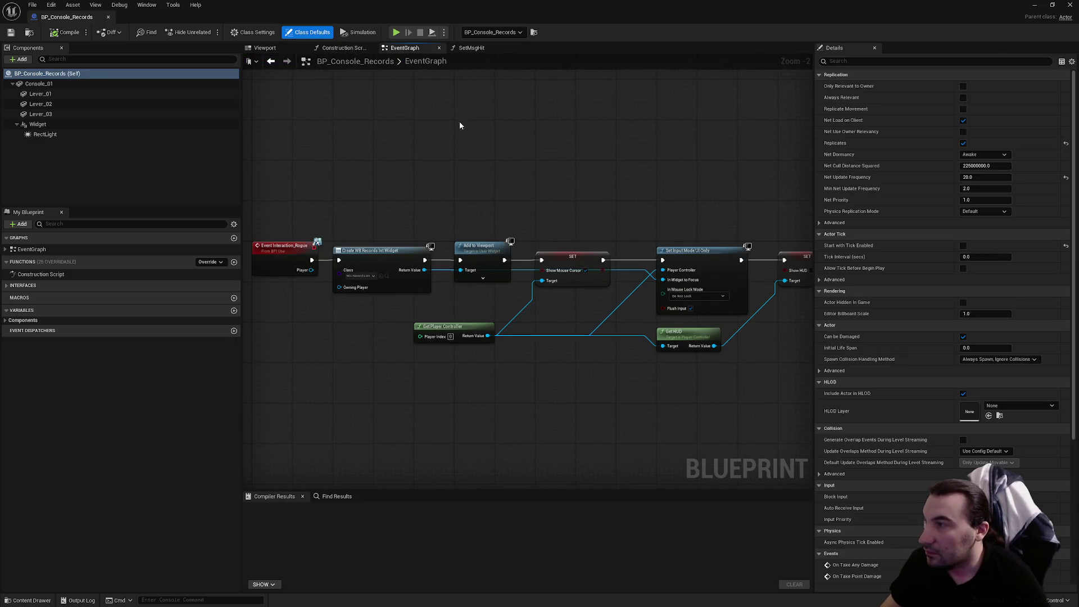
pyautogui.click(1070, 5)
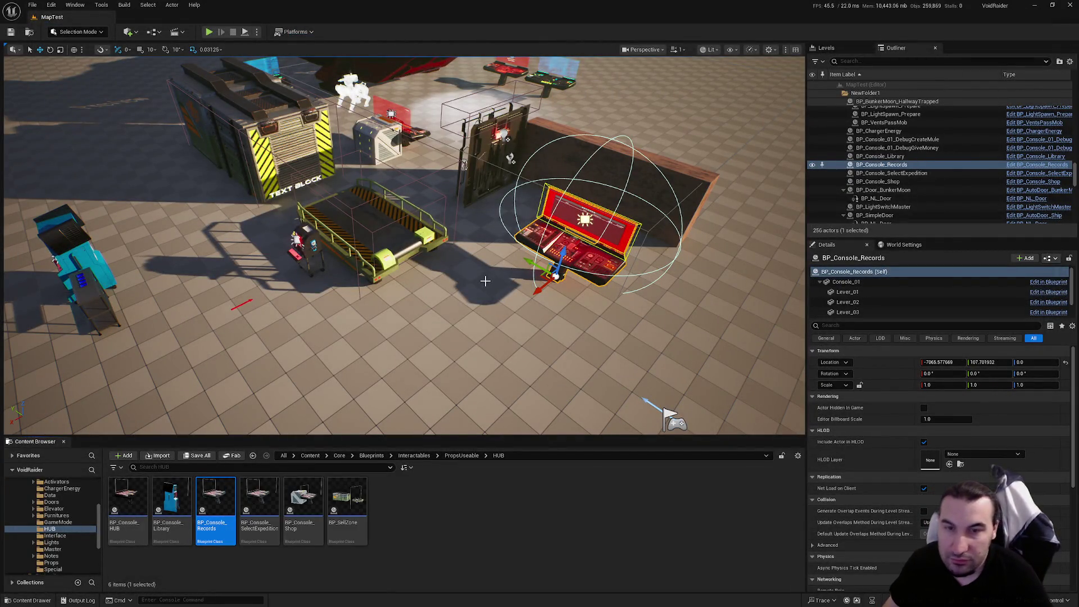
# Step: Fly toward the red spaceship and select the BP_ChargerEnergy actor
pyautogui.scroll(3, 337, 337)
pyautogui.moveTo(566, 257)
pyautogui.mouseDown()
pyautogui.moveTo(410, 206)
pyautogui.moveTo(298, 194)
pyautogui.moveTo(343, 194)
pyautogui.mouseUp()
pyautogui.click(324, 278)
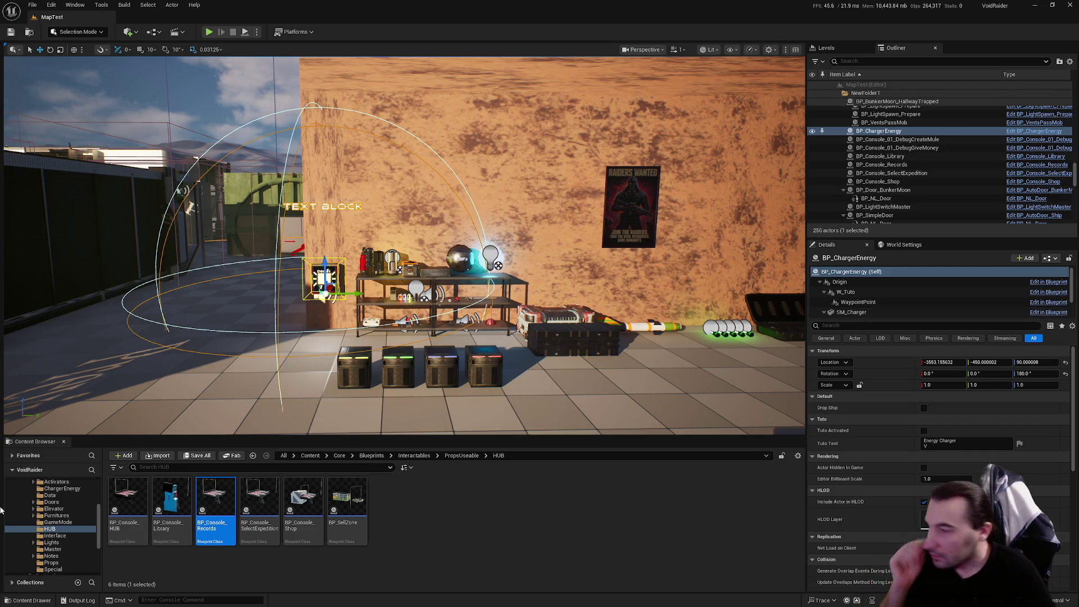
# Step: Open BP_ChargerEnergy from Blueprints > Interactables > PropsUseable > ChargerEnergy
pyautogui.scroll(5, 65, 529)
pyautogui.click(24, 505)
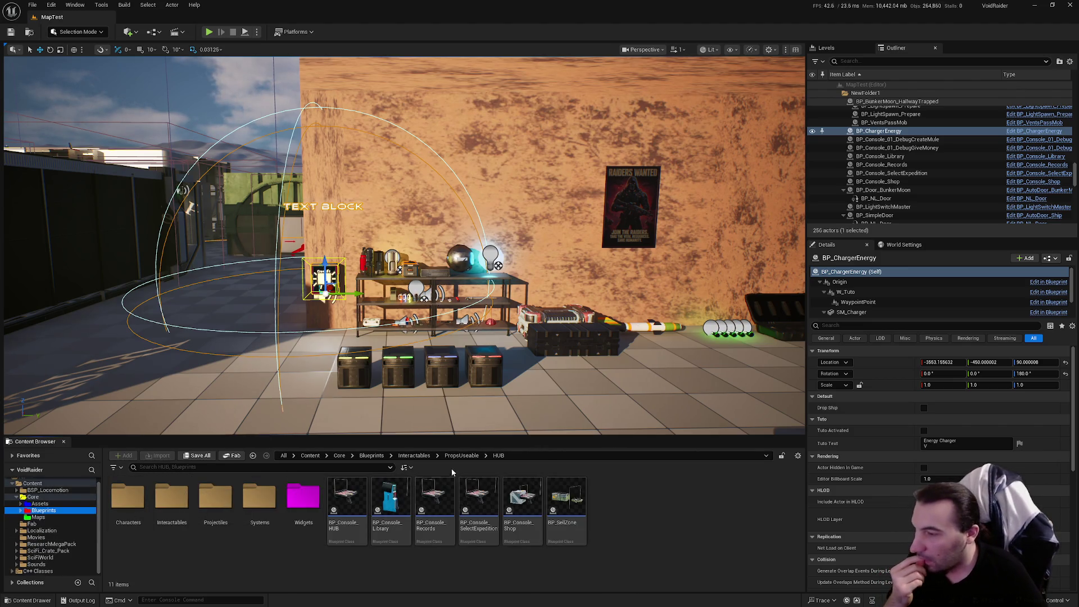
pyautogui.click(459, 455)
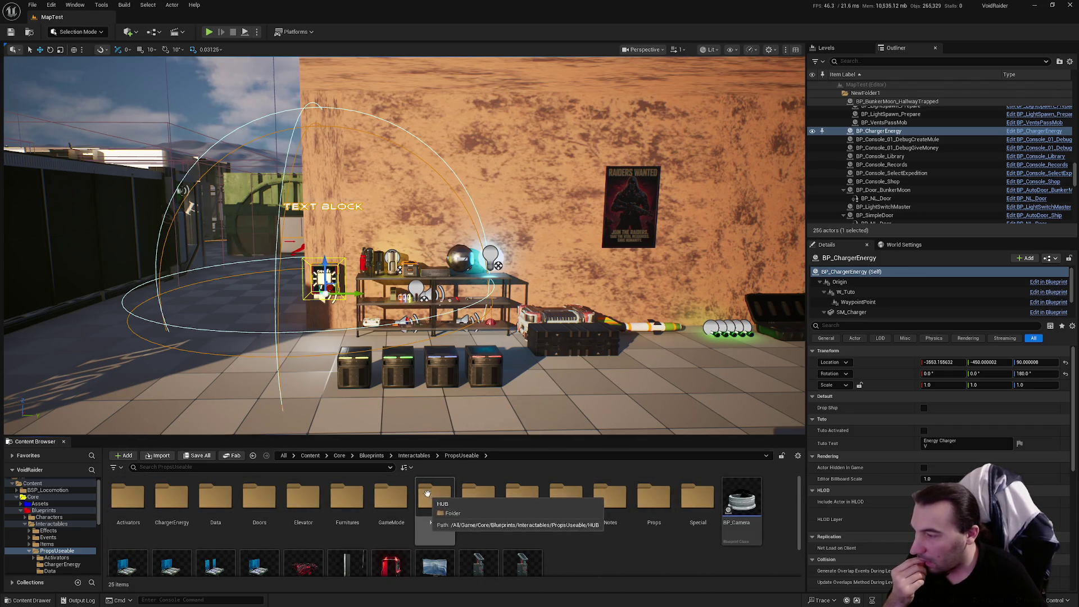
pyautogui.doubleClick(171, 497)
pyautogui.click(133, 493)
pyautogui.doubleClick(133, 492)
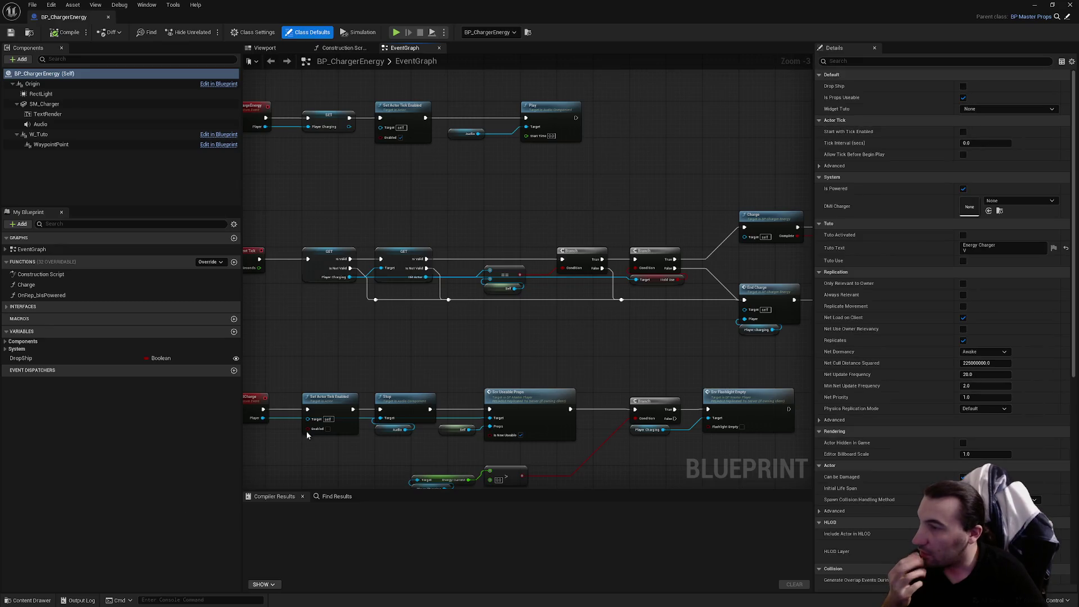
# Step: Inspect the charger's Construction Script and W_Tuto component, then close the blueprint
pyautogui.scroll(-1, 546, 244)
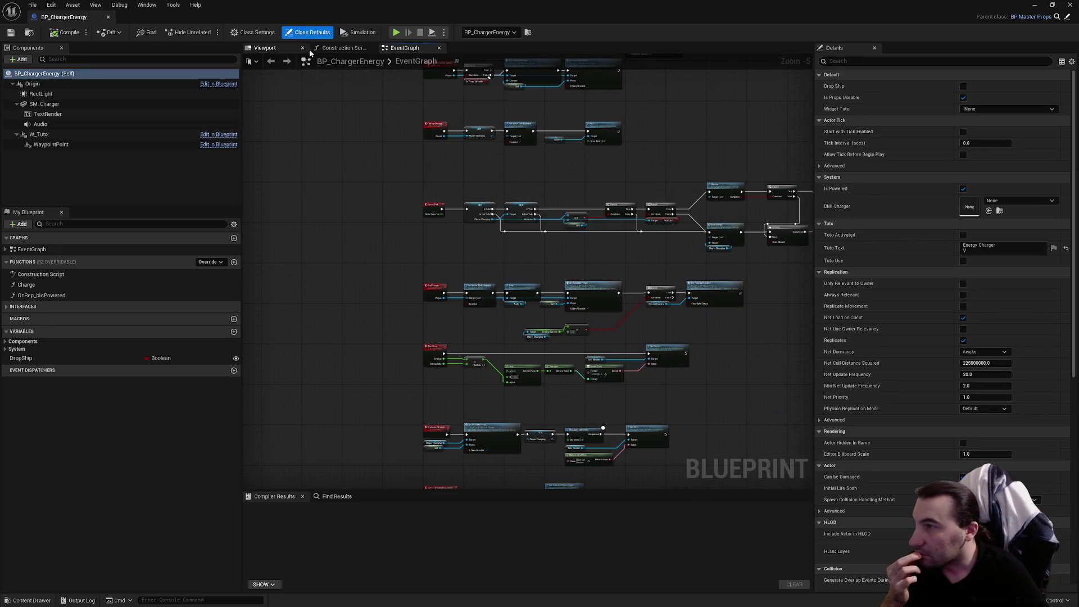
pyautogui.click(308, 50)
pyautogui.click(340, 48)
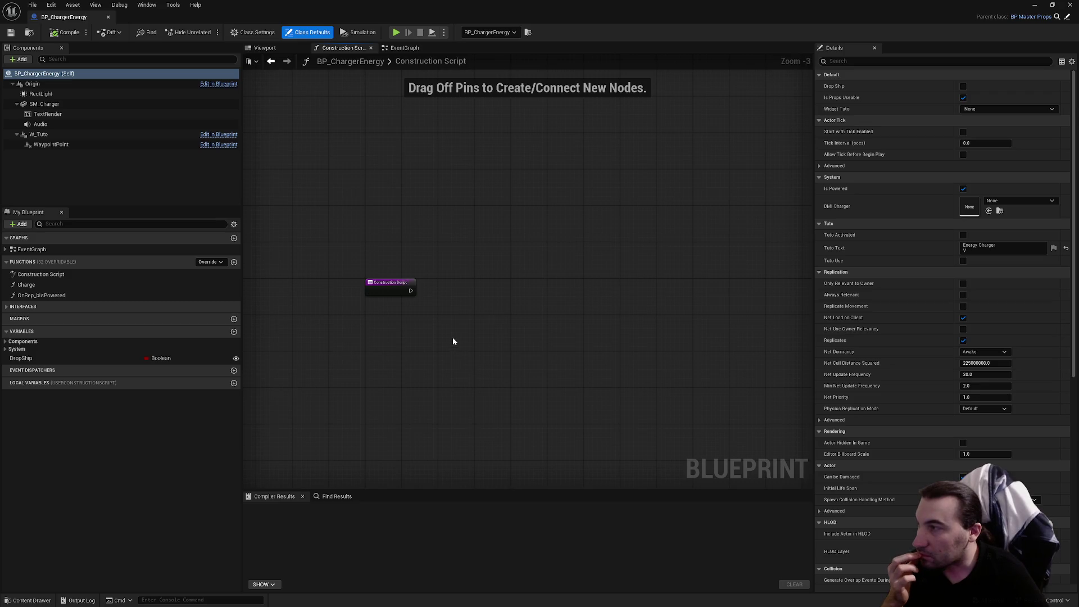
pyautogui.scroll(3, 453, 337)
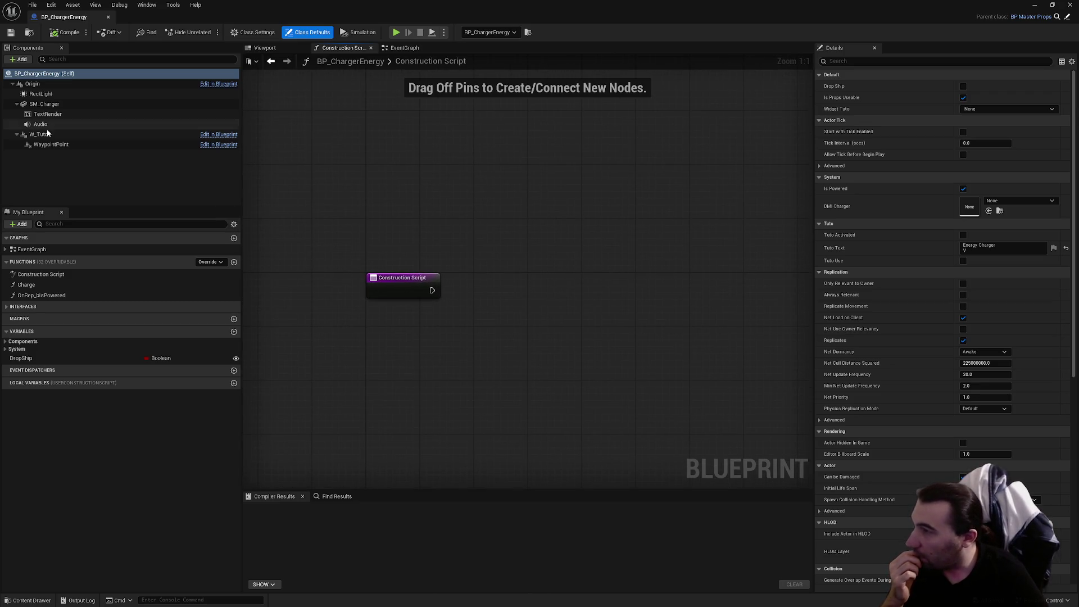
pyautogui.click(63, 133)
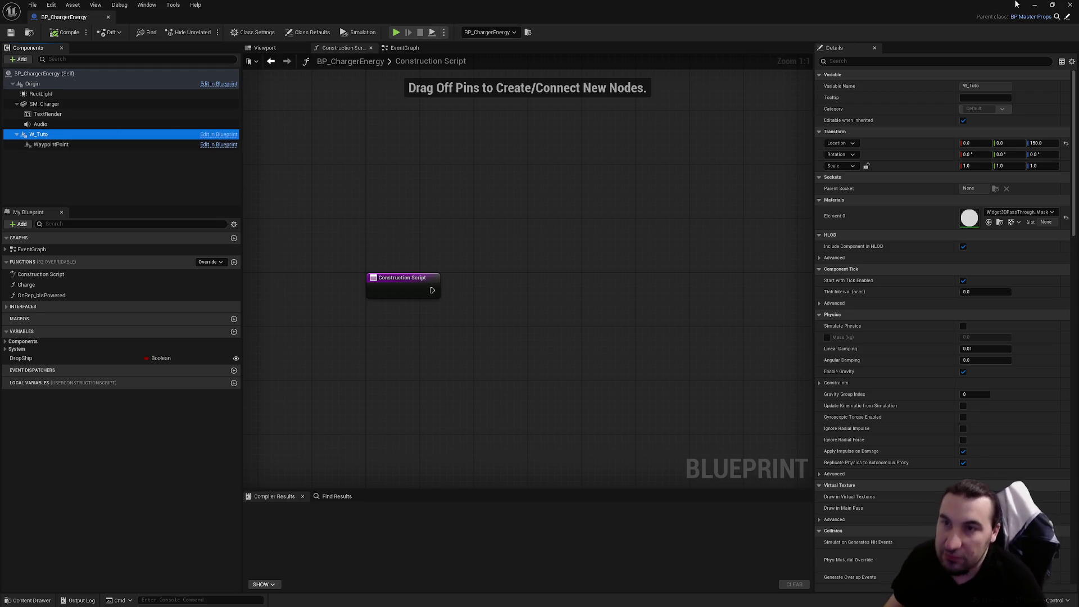
pyautogui.click(1065, 5)
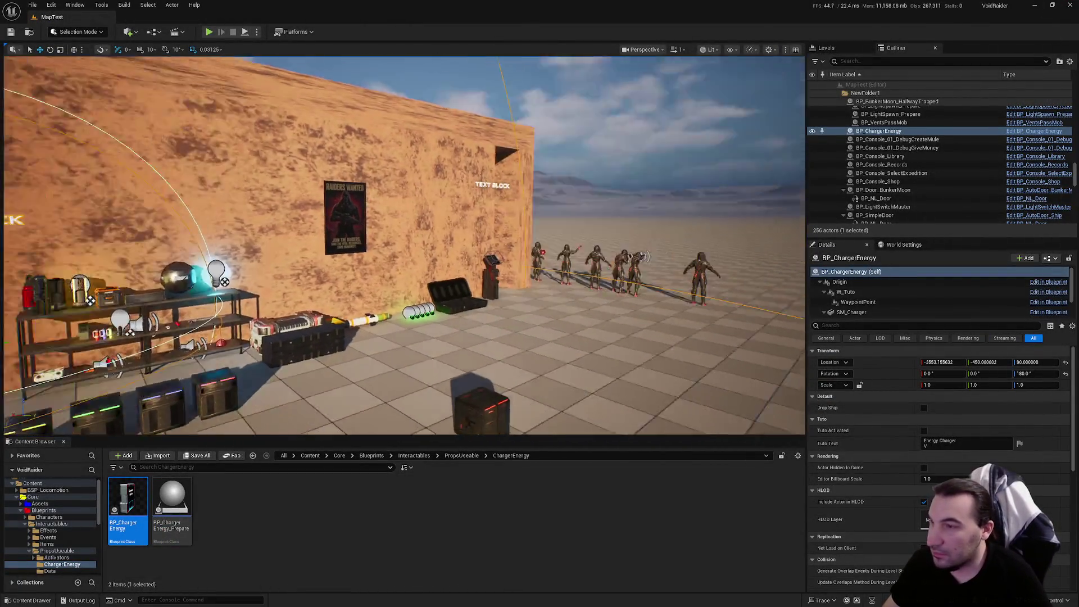
# Step: Reopen BP_ChargerEnergy, review and close BP_MasterProps, then list the Interactables folder
pyautogui.press('w')
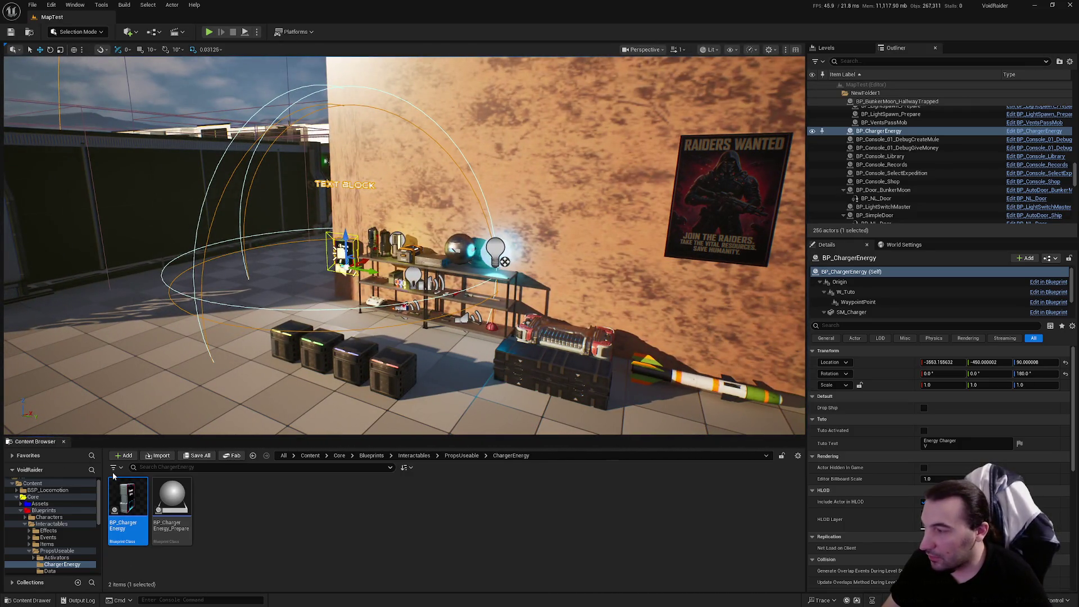
pyautogui.doubleClick(127, 497)
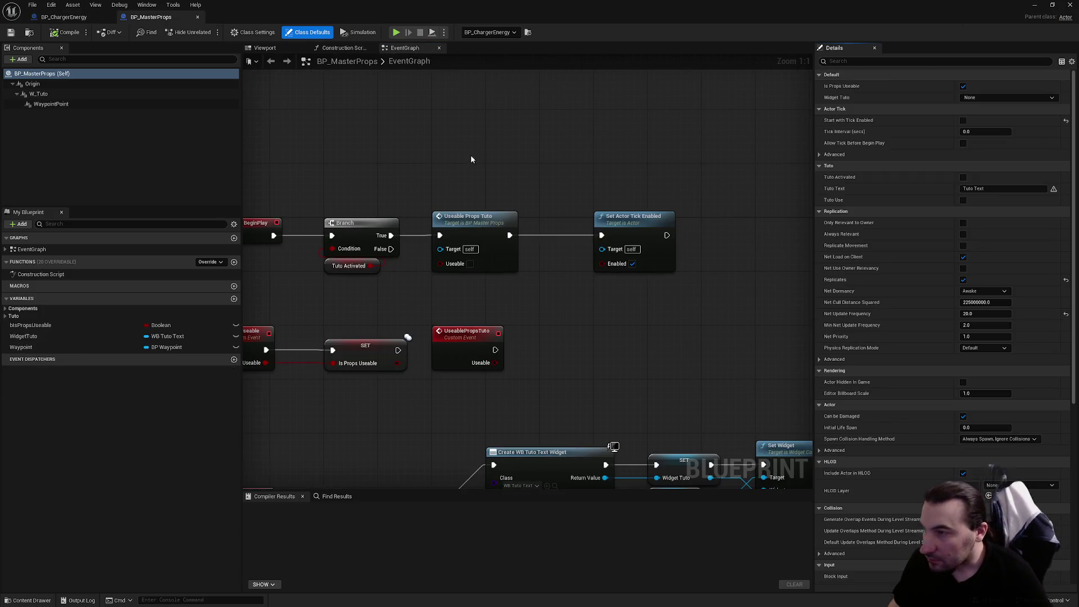
pyautogui.moveTo(459, 167); pyautogui.dragTo(573, 170)
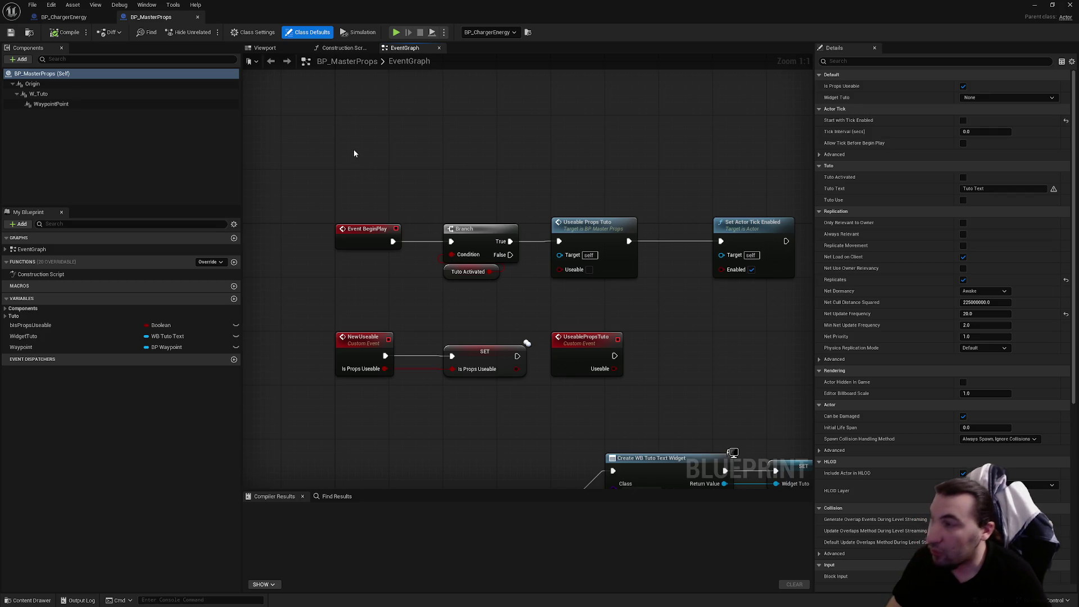
pyautogui.click(1067, 5)
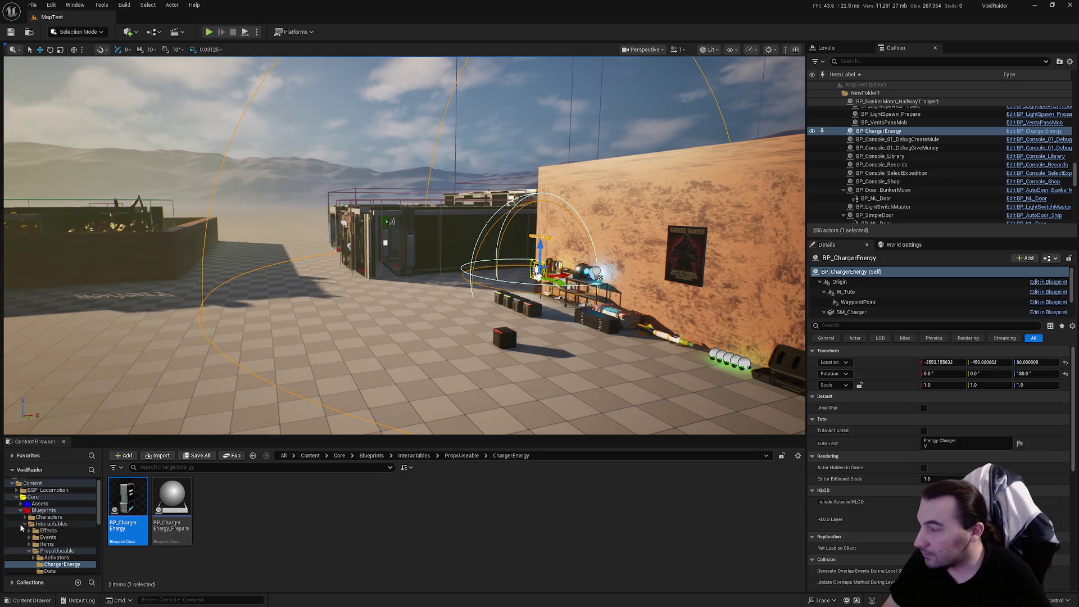
pyautogui.click(50, 523)
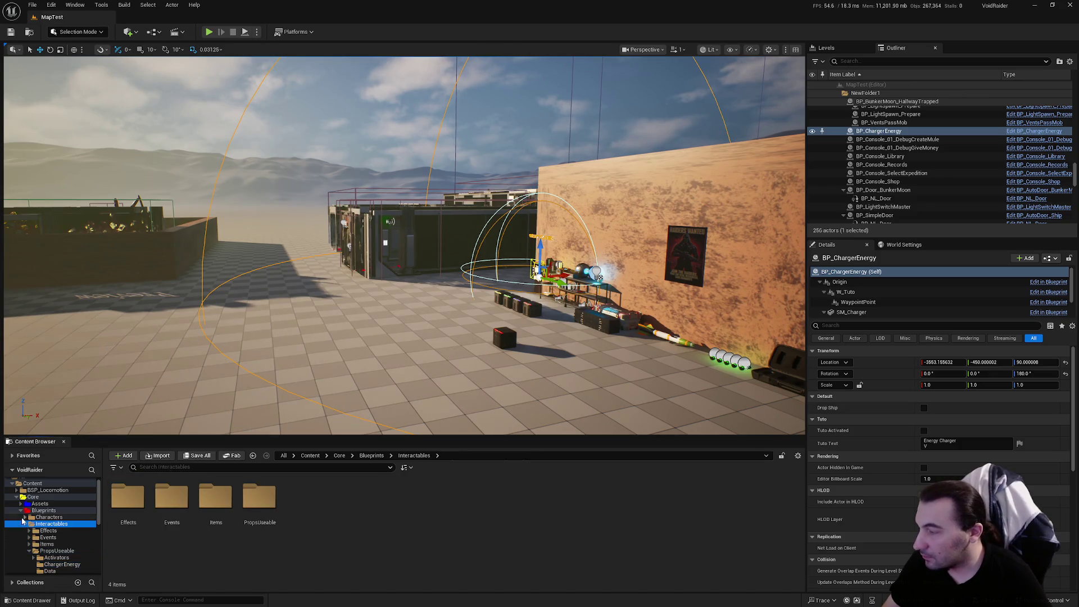
# Step: Open the Lvl_HUB level from the Maps folder
pyautogui.click(26, 524)
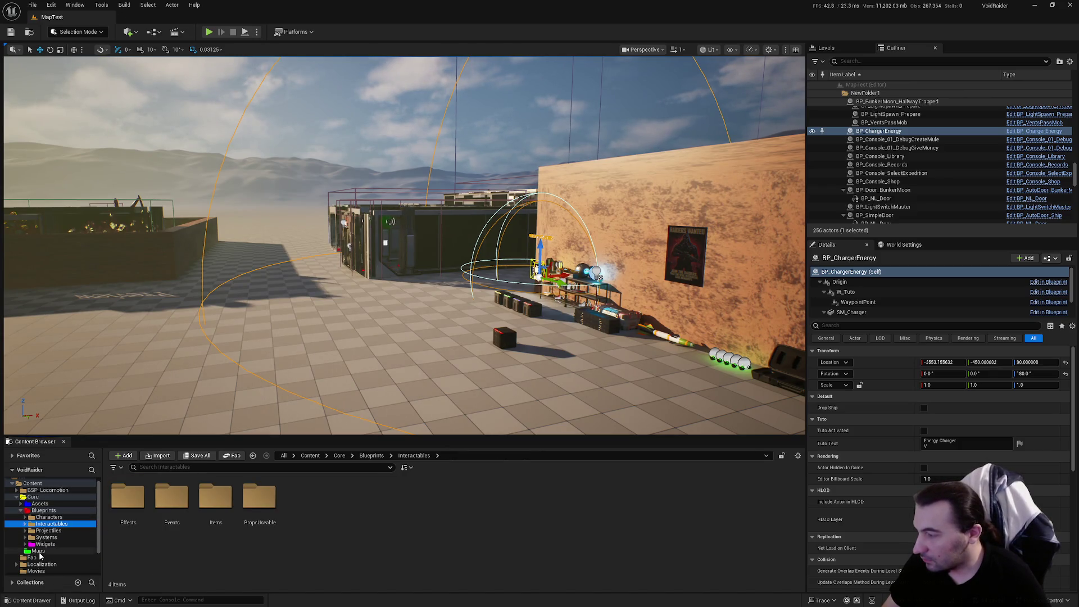
pyautogui.click(38, 551)
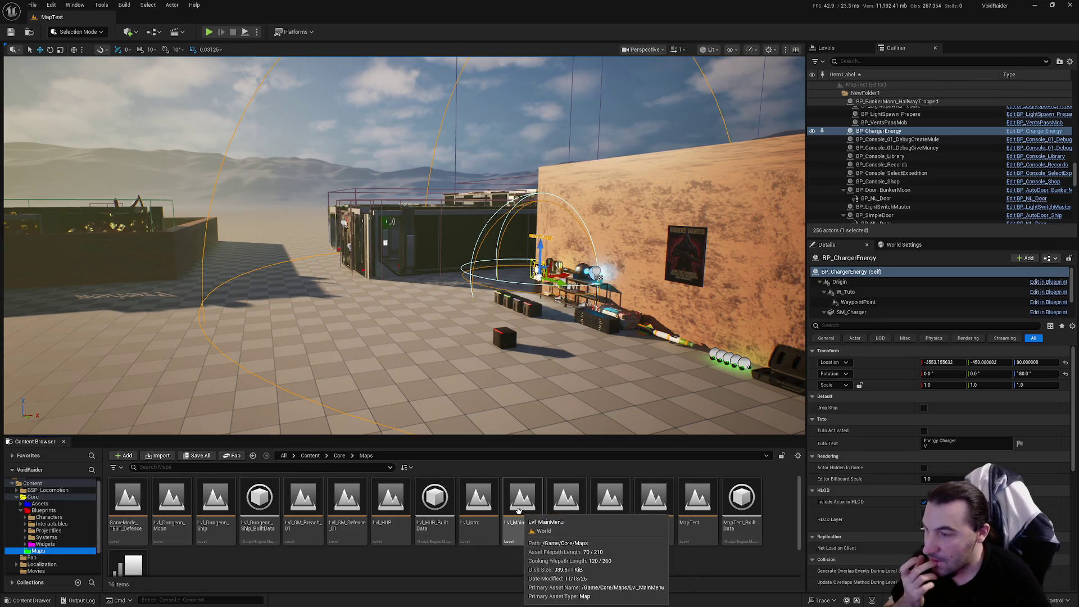
pyautogui.click(404, 514)
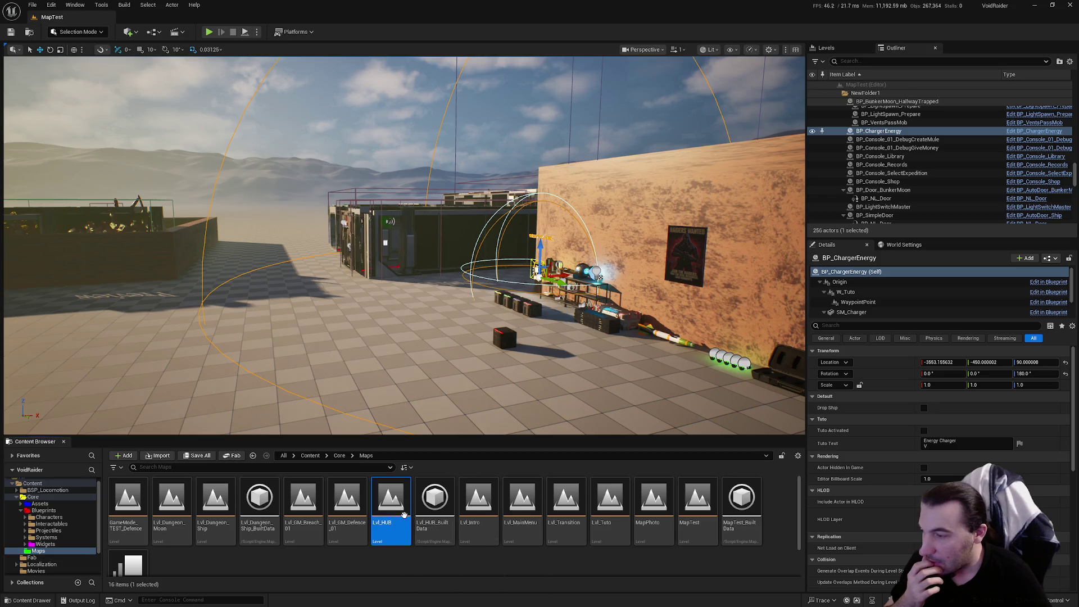
pyautogui.doubleClick(406, 500)
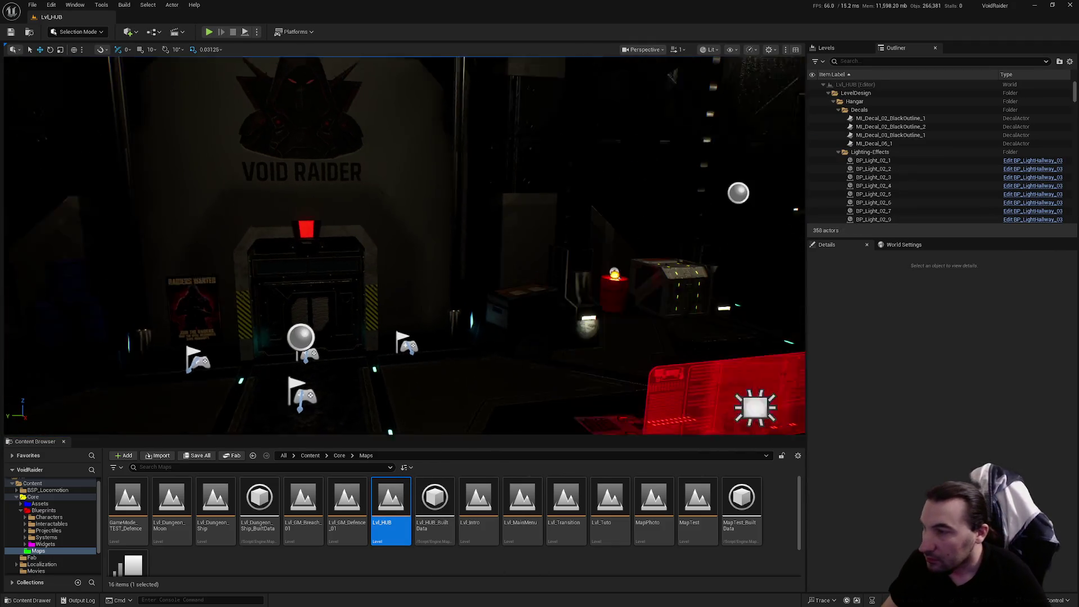
# Step: Switch the viewport to Unlit shading and show the Systems blueprints folder
pyautogui.click(710, 49)
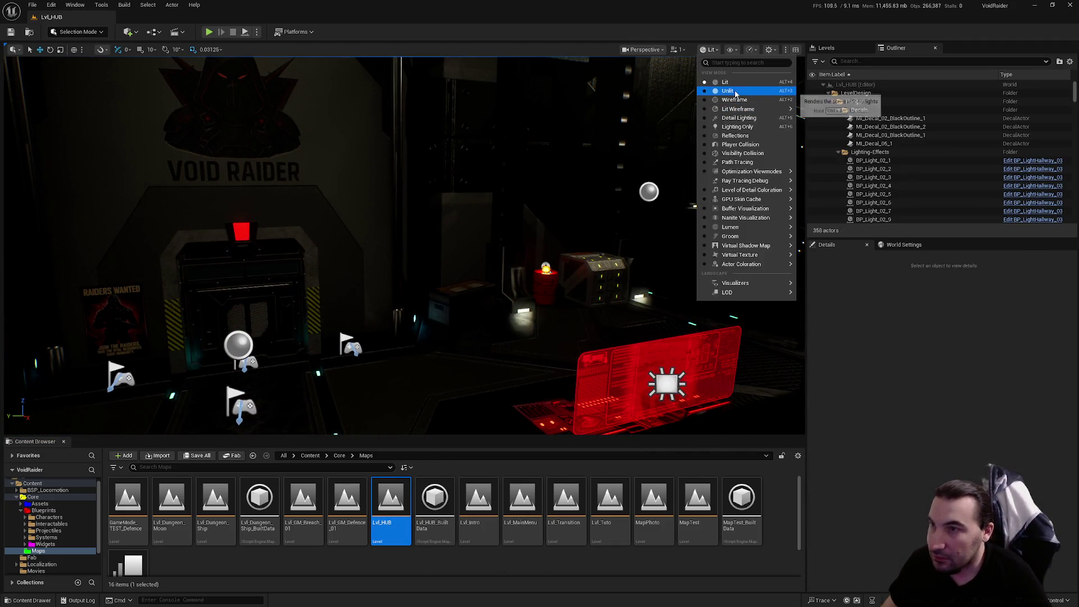
pyautogui.click(725, 94)
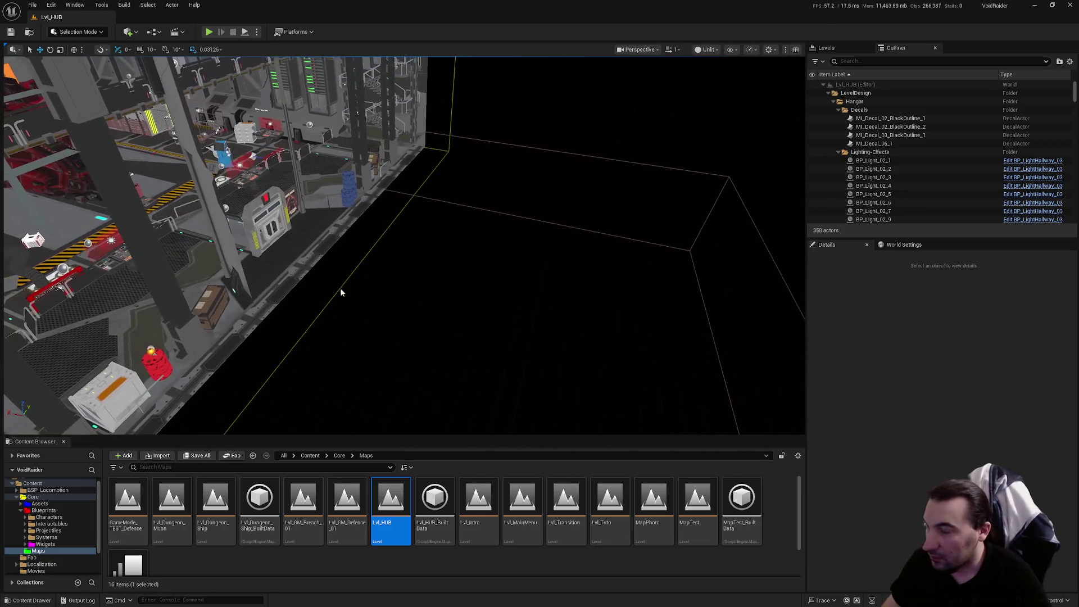
pyautogui.click(49, 537)
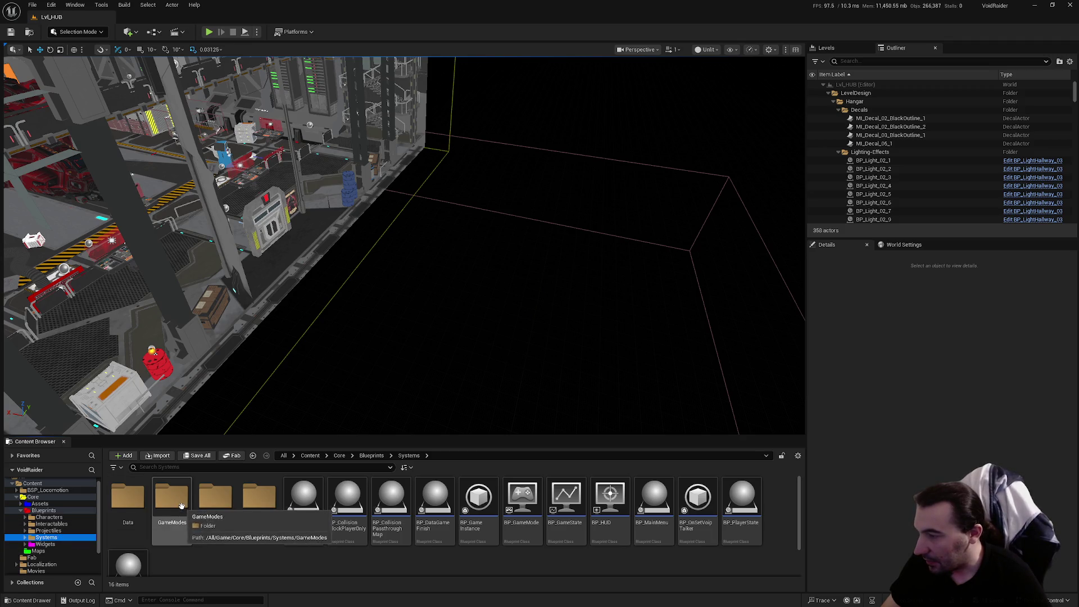
# Step: Drill down through GameModes > Dungeon > Ship > RoomsShip > Rooms > ModularsRoom
pyautogui.doubleClick(171, 498)
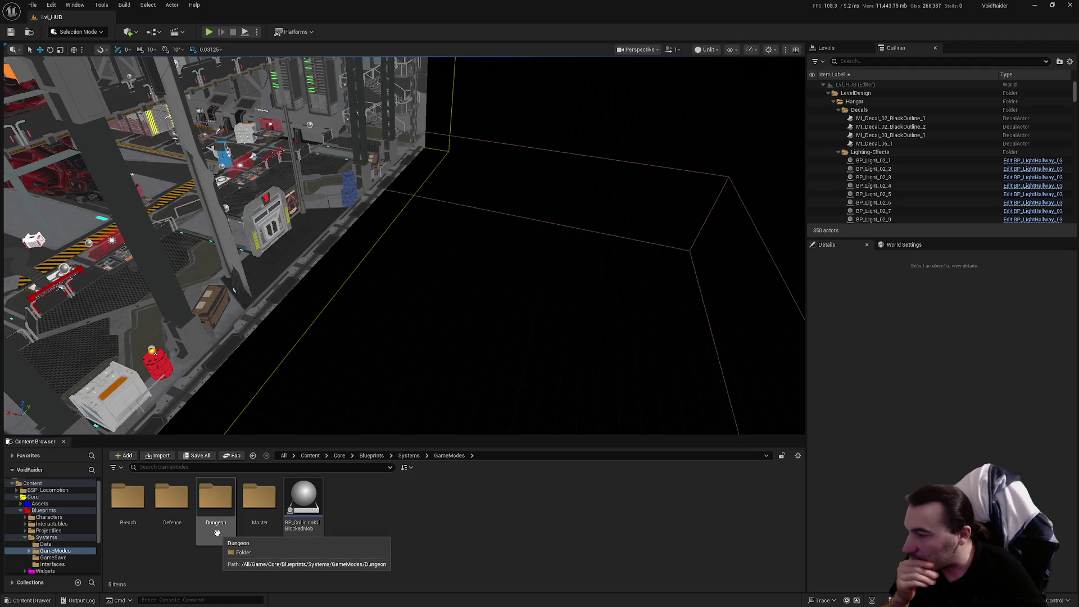
pyautogui.doubleClick(217, 532)
pyautogui.rightClick(216, 528)
pyautogui.doubleClick(208, 522)
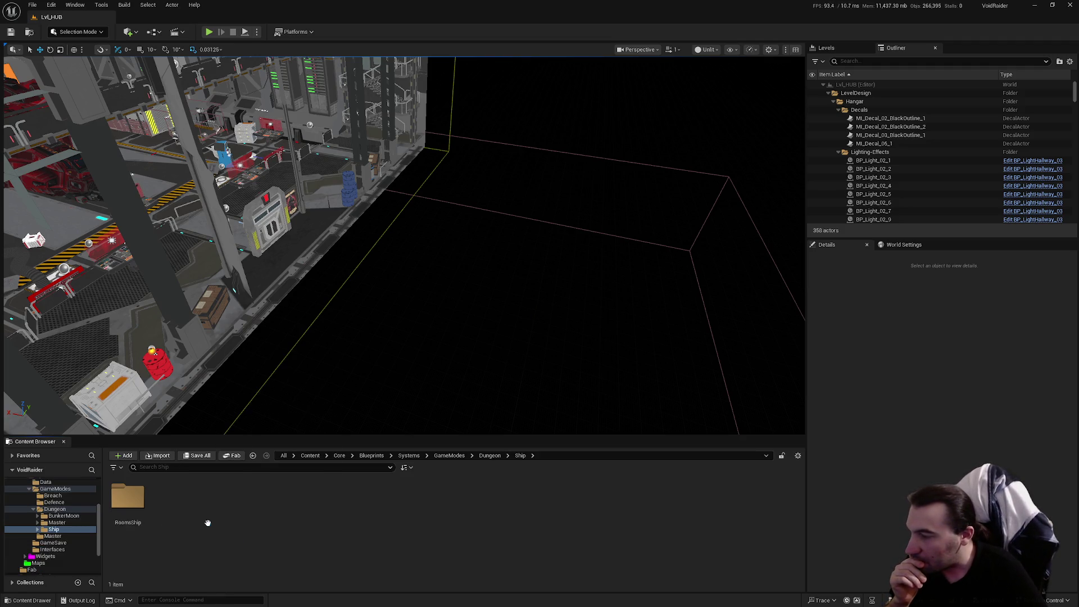
pyautogui.doubleClick(128, 498)
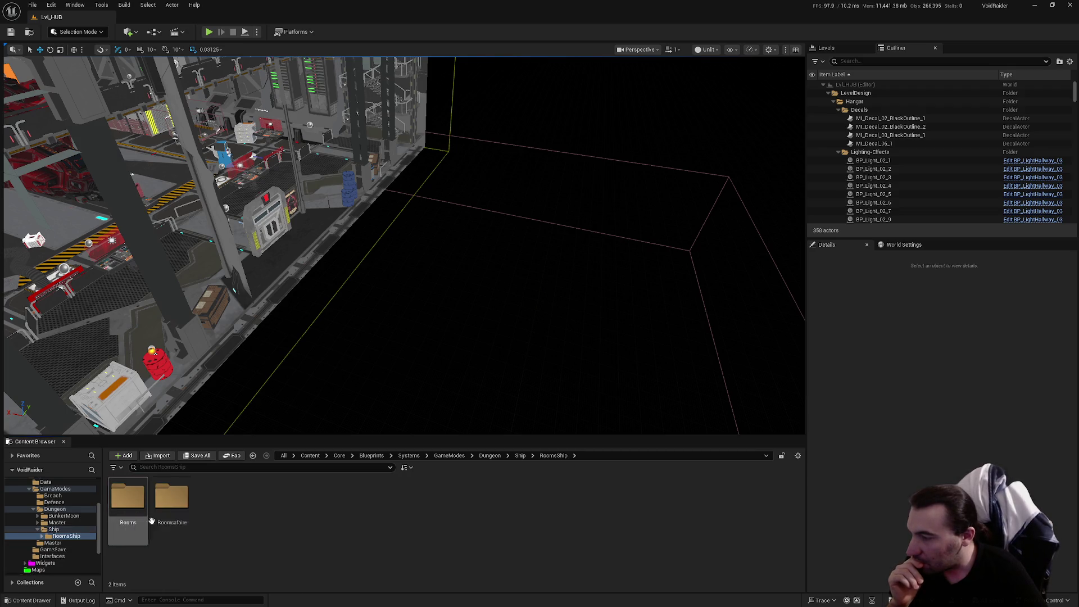
pyautogui.doubleClick(140, 517)
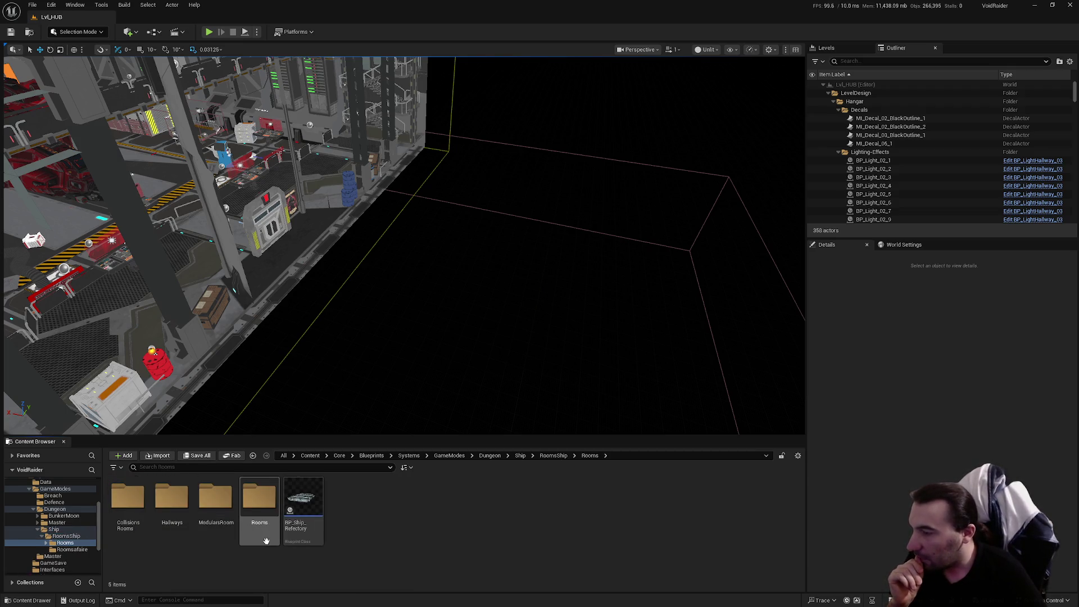
pyautogui.doubleClick(227, 537)
# Step: Open the modular Rooms folder and drag BP_Construct_Ship_StartRoom into the hub level
pyautogui.click(188, 522)
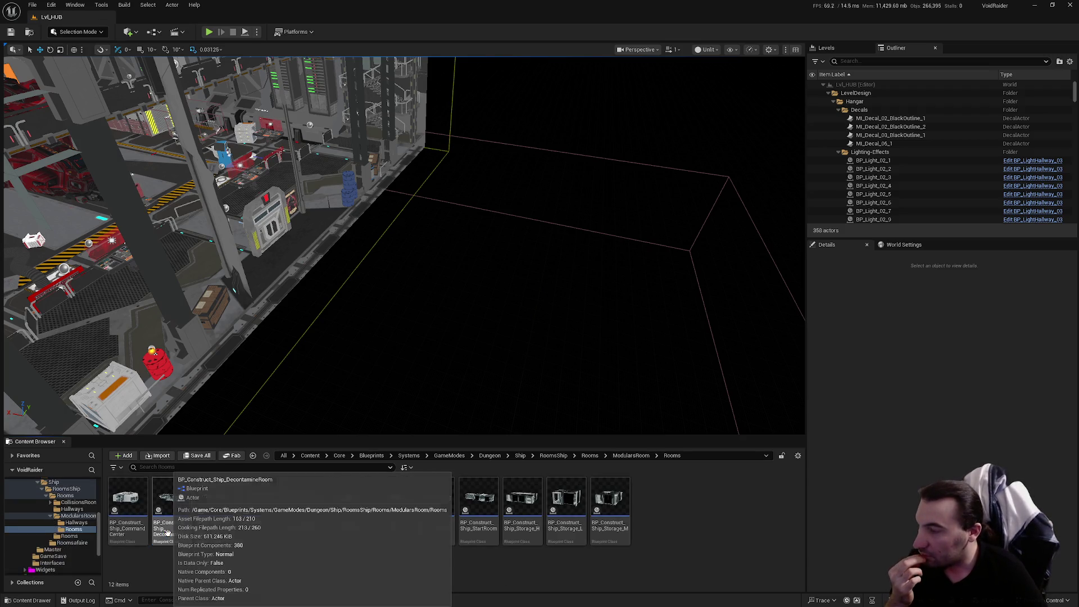
pyautogui.doubleClick(128, 498)
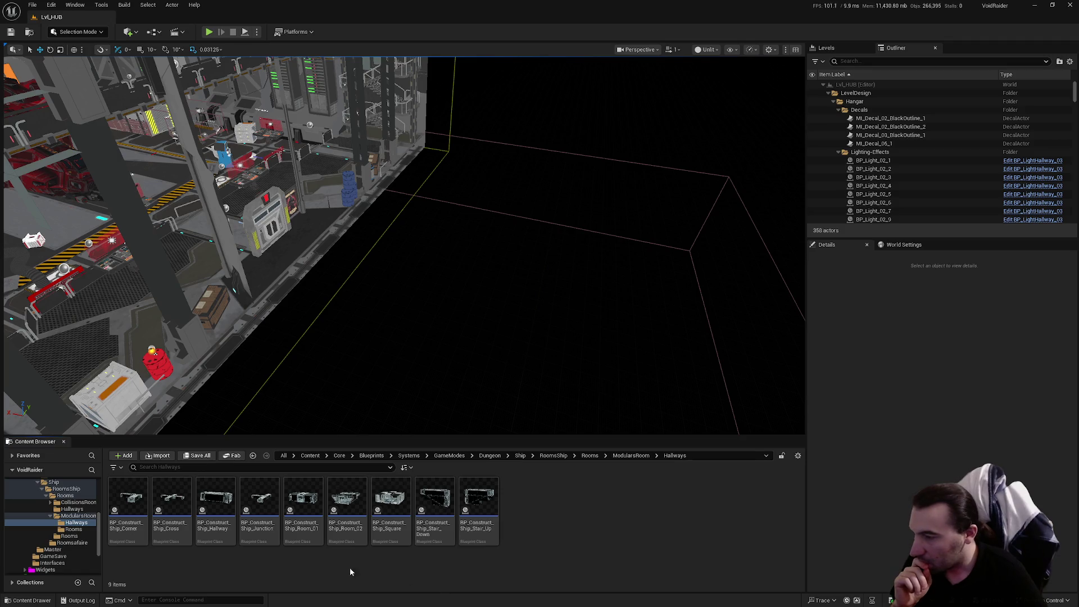
pyautogui.hotkey('alt', 'Left')
pyautogui.doubleClick(174, 503)
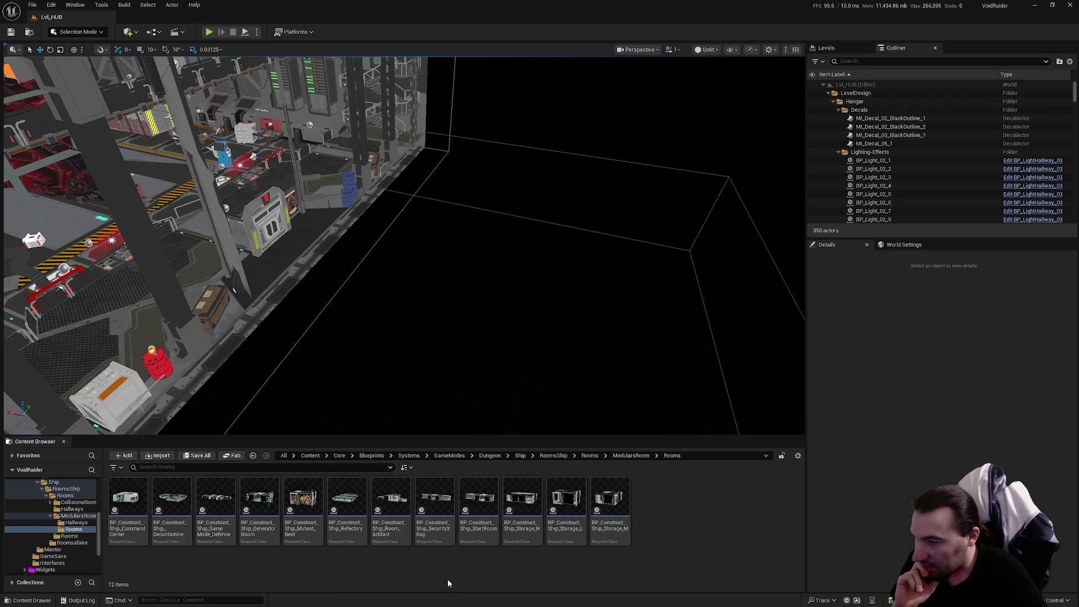
pyautogui.moveTo(478, 500)
pyautogui.mouseDown()
pyautogui.moveTo(393, 337)
pyautogui.moveTo(469, 296)
pyautogui.moveTo(297, 258)
pyautogui.mouseUp()
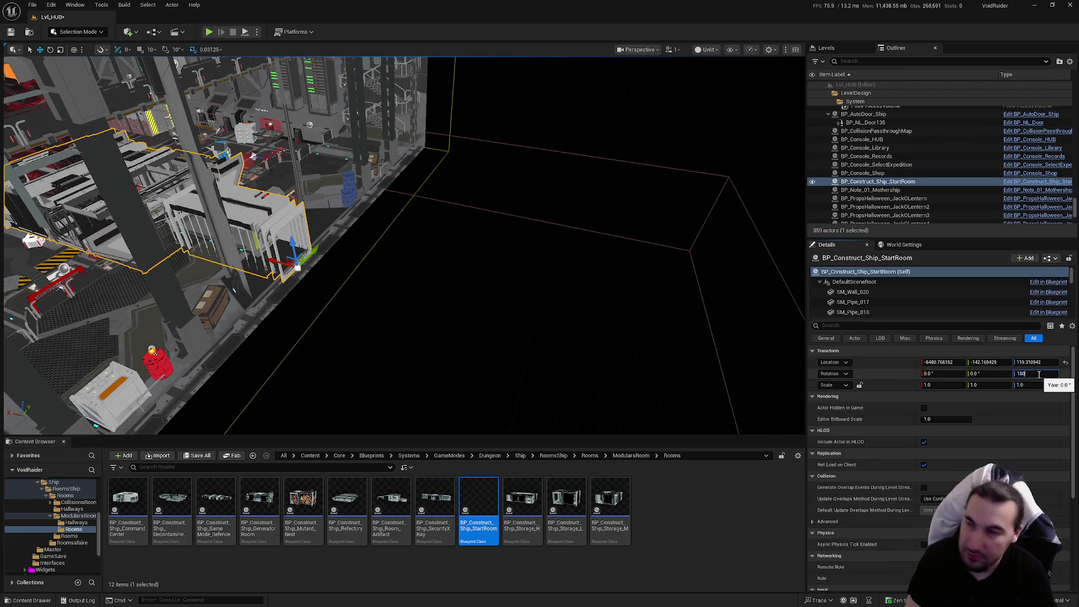
# Step: Rotate the placed StartRoom 180° in yaw, then duplicate its asset and start renaming the copy
pyautogui.press('Return')
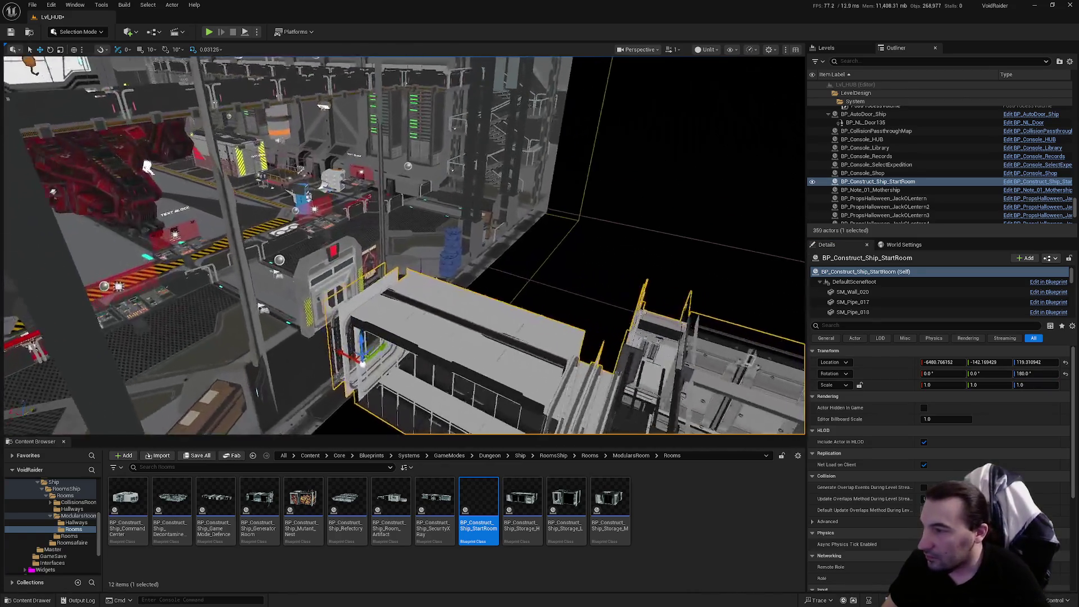
pyautogui.scroll(10, 403, 246)
pyautogui.scroll(10, 428, 364)
pyautogui.scroll(-10, 543, 402)
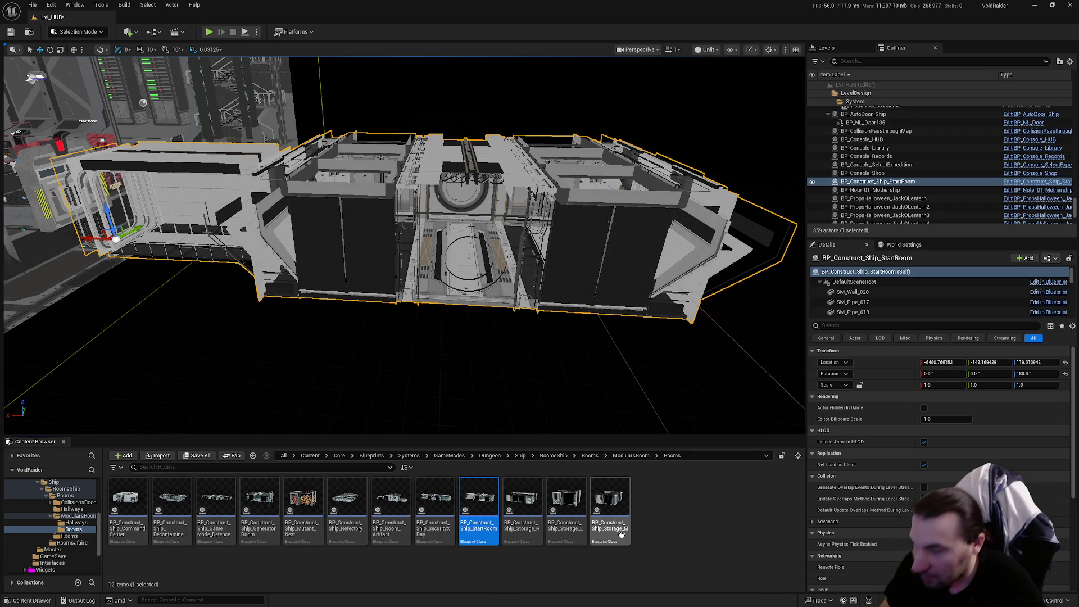
pyautogui.hotkey('ctrl', 'd')
pyautogui.press('BackSpace')
pyautogui.press('BackSpace')
pyautogui.press('BackSpace')
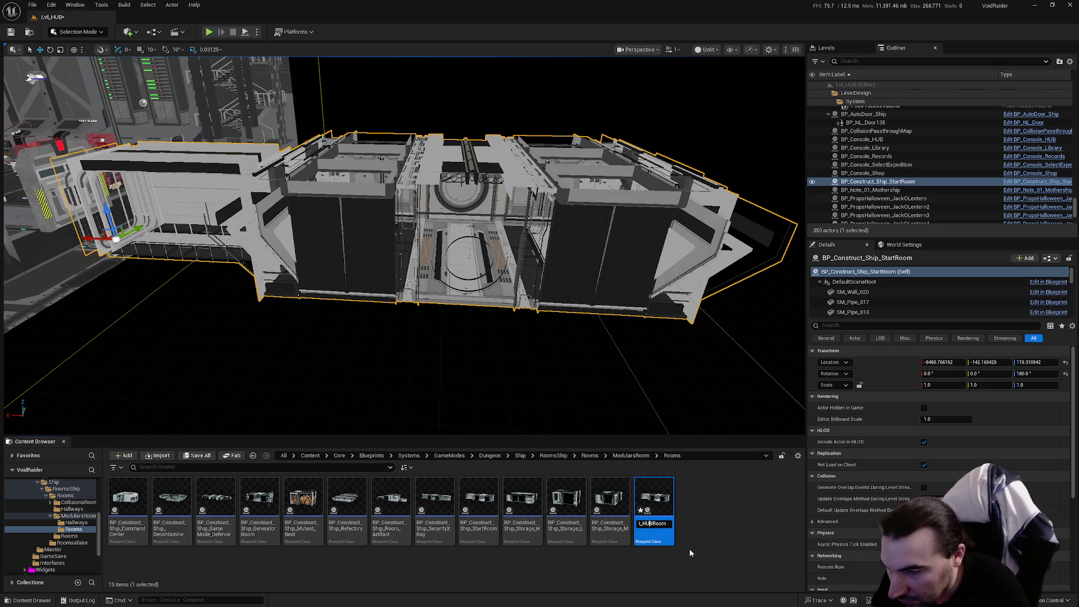
pyautogui.press('Return')
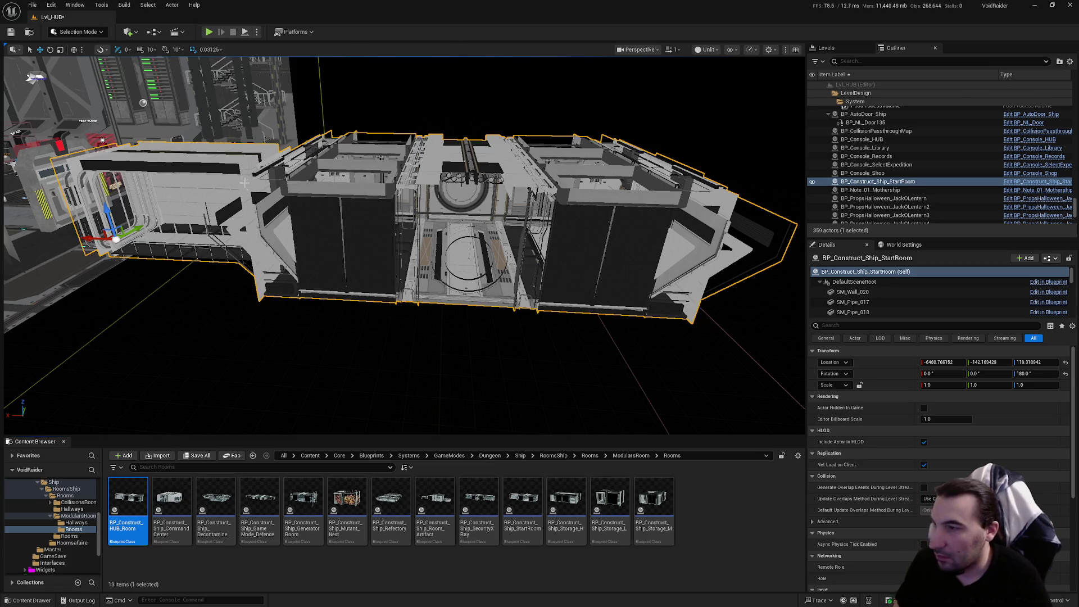
pyautogui.click(384, 232)
pyautogui.click(403, 206)
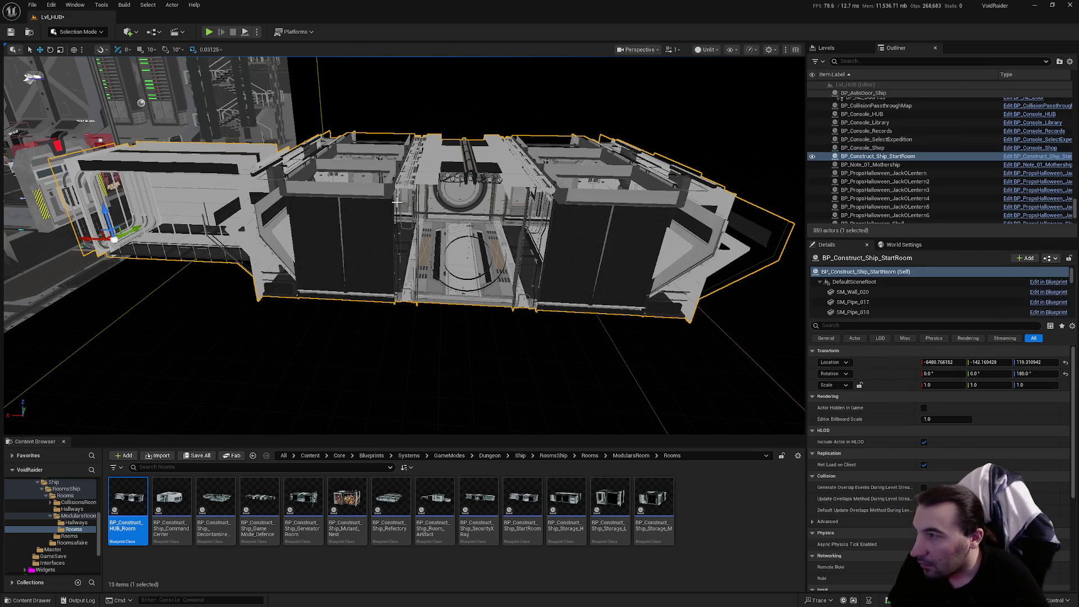
pyautogui.press('Delete')
pyautogui.click(524, 285)
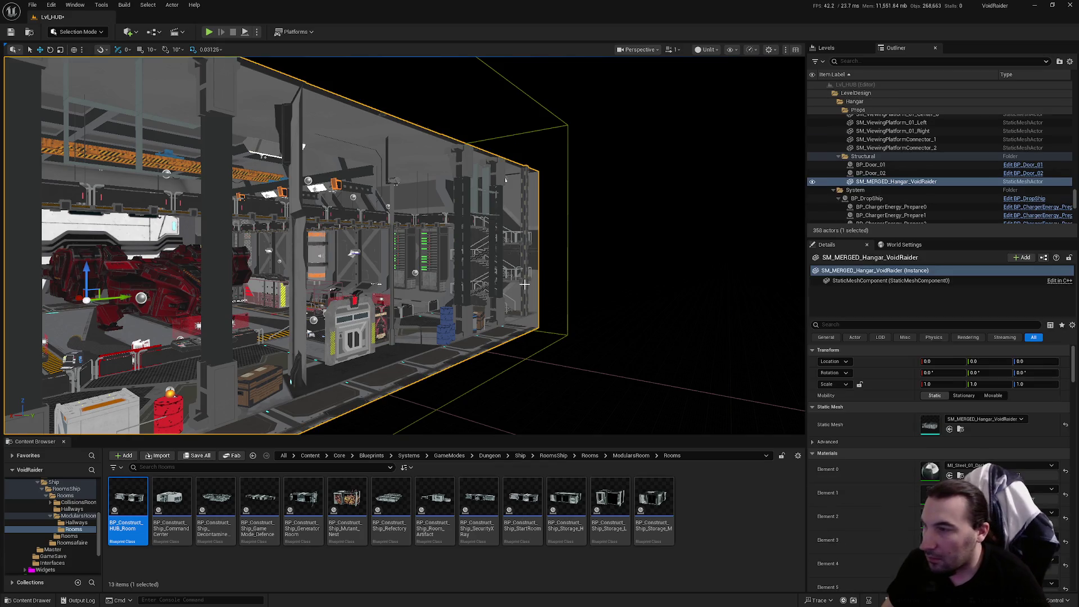
pyautogui.scroll(5, 515, 287)
pyautogui.click(491, 247)
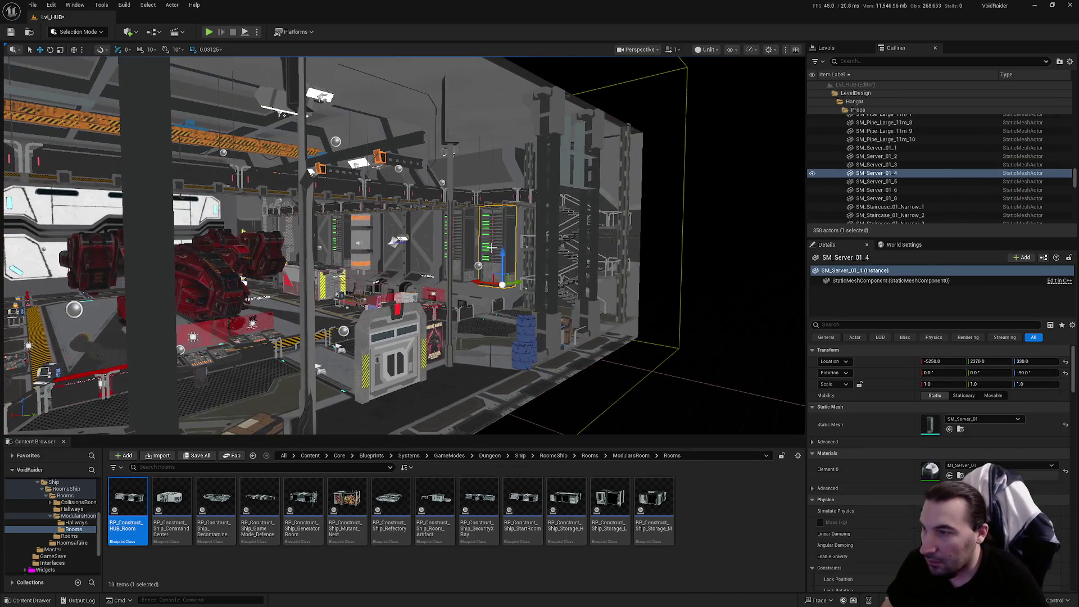
pyautogui.scroll(5, 896, 191)
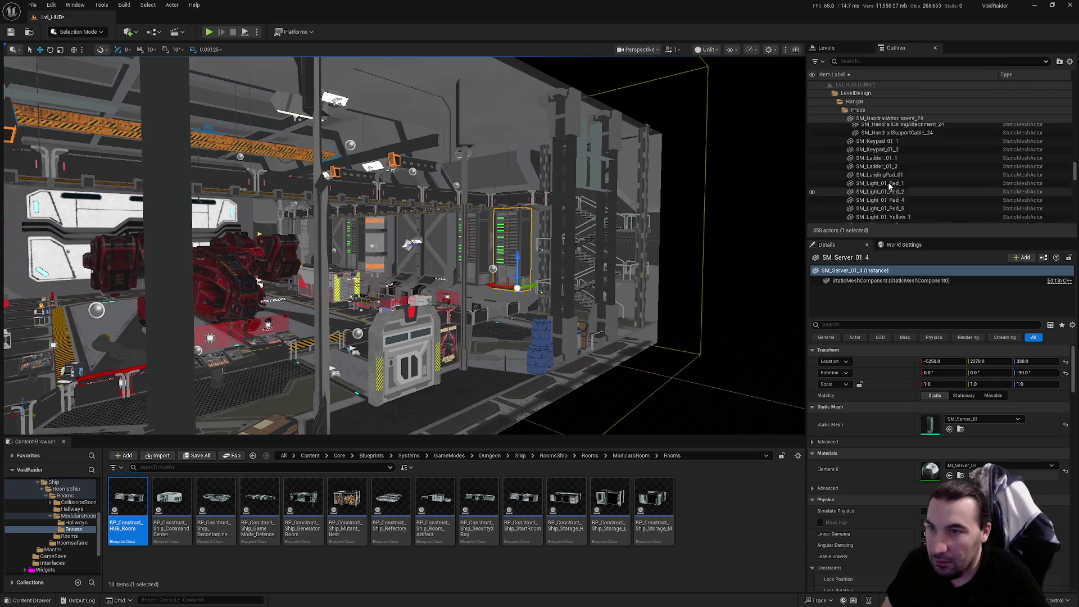
pyautogui.click(891, 182)
pyautogui.scroll(-5, 899, 191)
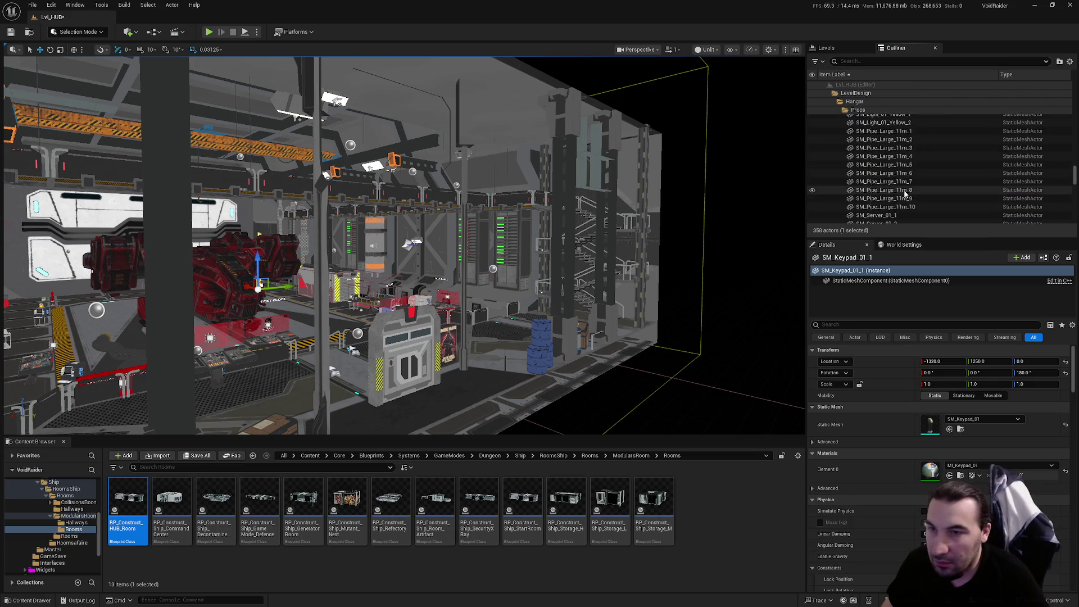
pyautogui.moveTo(676, 252)
pyautogui.mouseDown()
pyautogui.moveTo(697, 281)
pyautogui.moveTo(677, 253)
pyautogui.mouseUp()
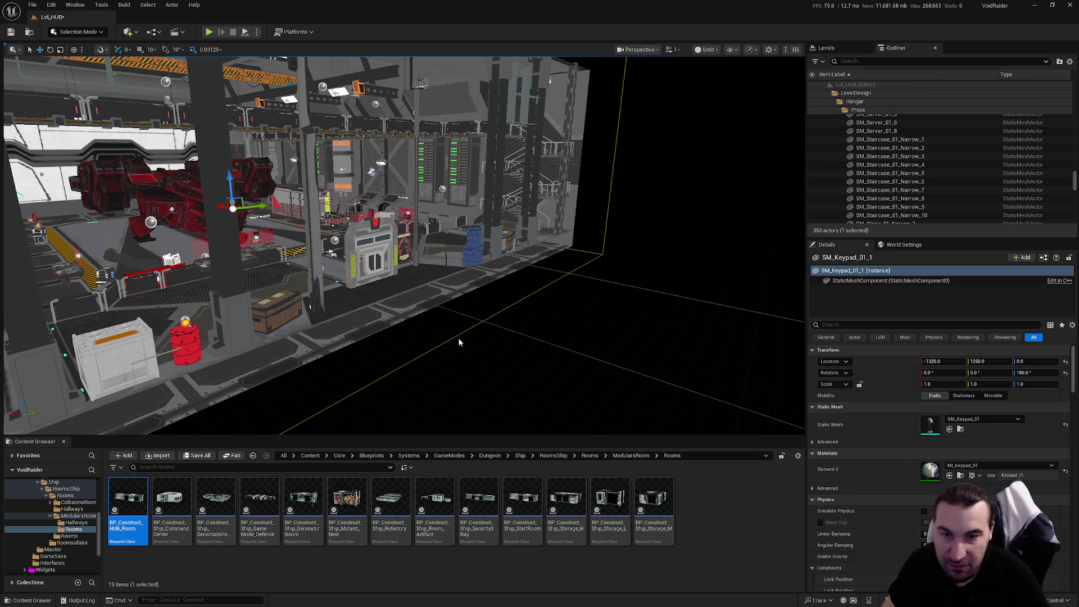
pyautogui.moveTo(472, 407); pyautogui.dragTo(478, 433)
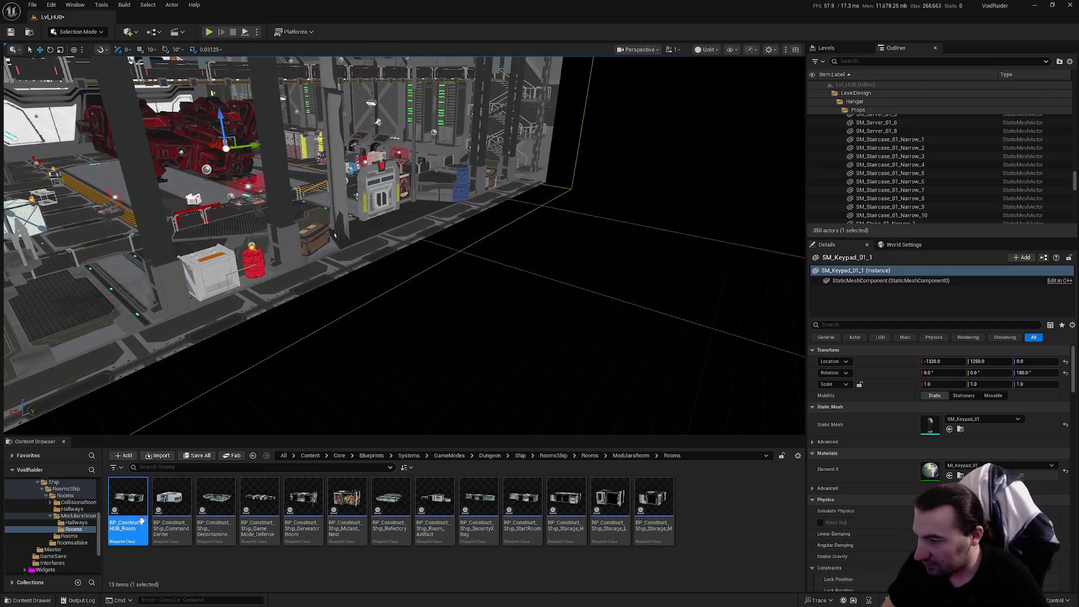
# Step: Place BP_Construct_HUB_Room, rotate it 180° in yaw, and lower it beside the hangar
pyautogui.moveTo(433, 236); pyautogui.dragTo(428, 251)
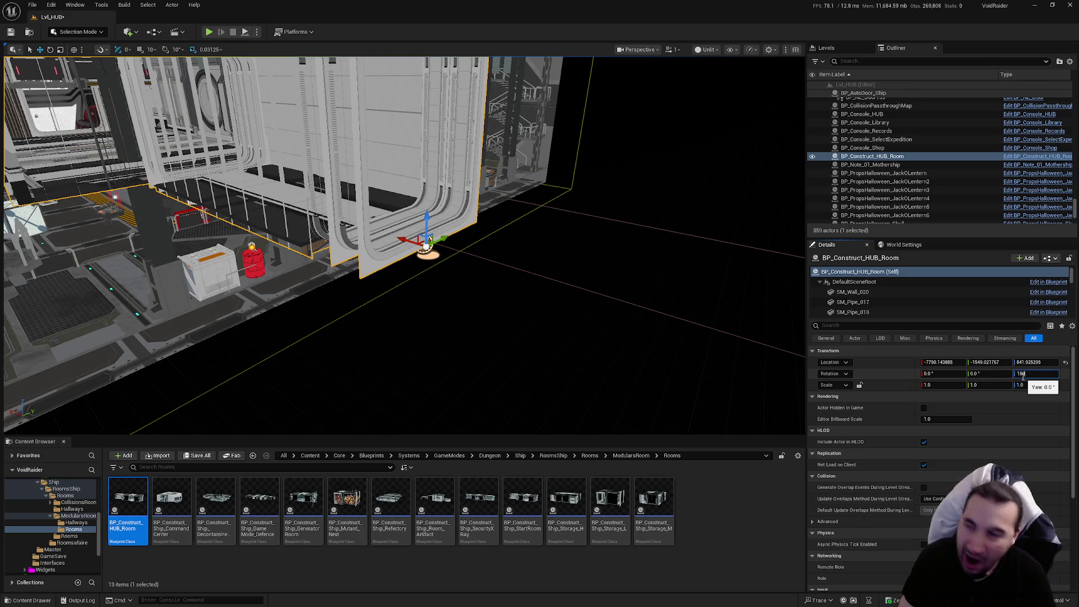
pyautogui.press('Return')
pyautogui.moveTo(489, 243); pyautogui.dragTo(486, 394)
pyautogui.moveTo(412, 420)
pyautogui.mouseDown()
pyautogui.moveTo(458, 337)
pyautogui.moveTo(494, 337)
pyautogui.moveTo(368, 216)
pyautogui.moveTo(110, 260)
pyautogui.moveTo(407, 405)
pyautogui.moveTo(389, 276)
pyautogui.moveTo(493, 274)
pyautogui.moveTo(370, 354)
pyautogui.moveTo(343, 394)
pyautogui.mouseUp()
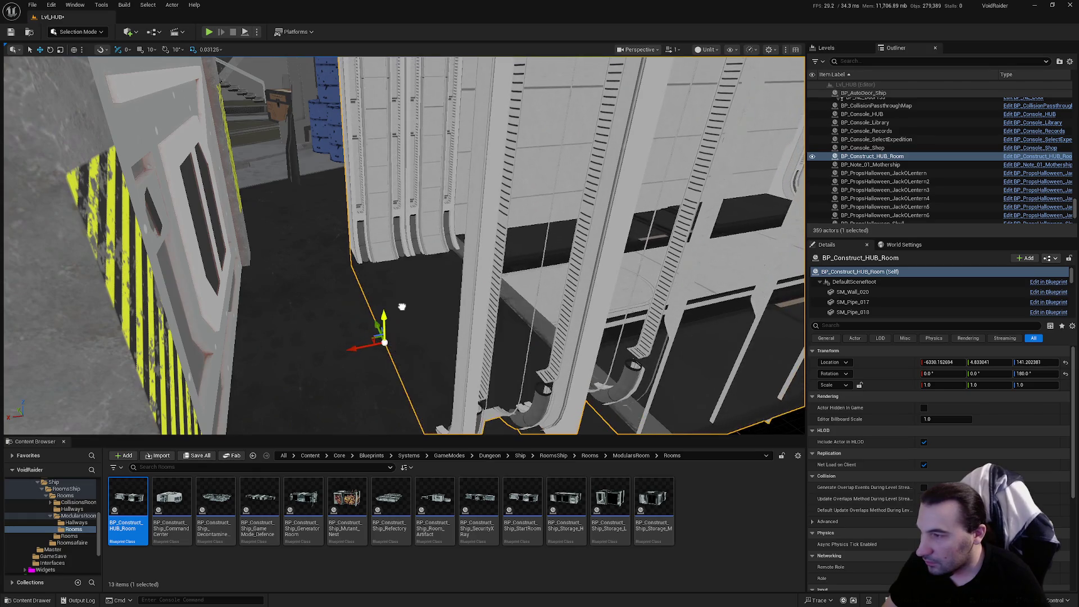
pyautogui.moveTo(398, 302)
pyautogui.mouseDown()
pyautogui.moveTo(452, 242)
pyautogui.moveTo(494, 305)
pyautogui.mouseUp()
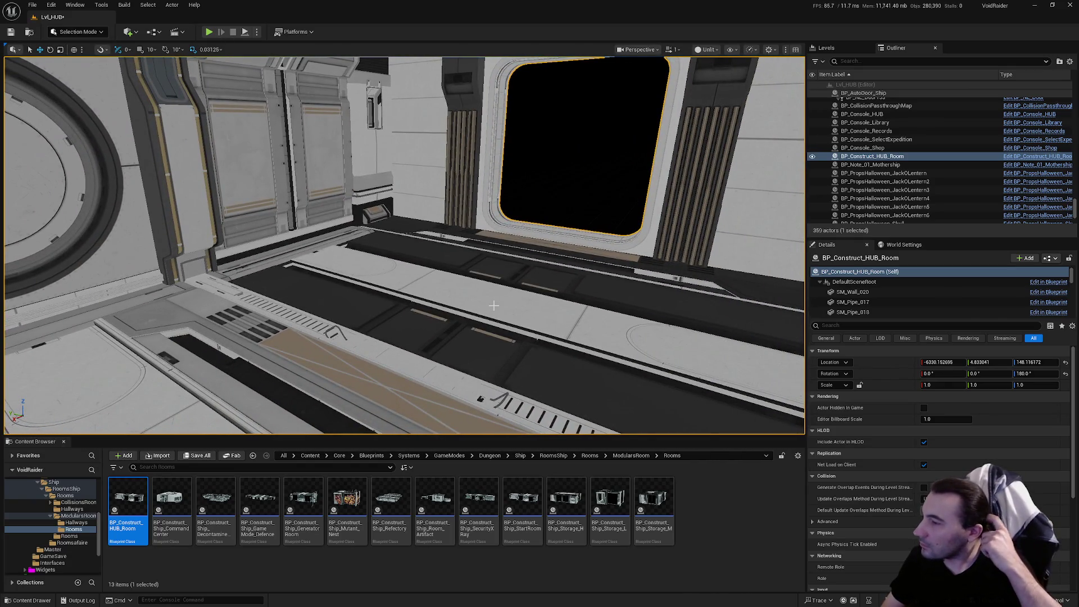
pyautogui.moveTo(494, 305)
pyautogui.mouseDown()
pyautogui.moveTo(478, 264)
pyautogui.moveTo(495, 264)
pyautogui.moveTo(476, 262)
pyautogui.mouseUp()
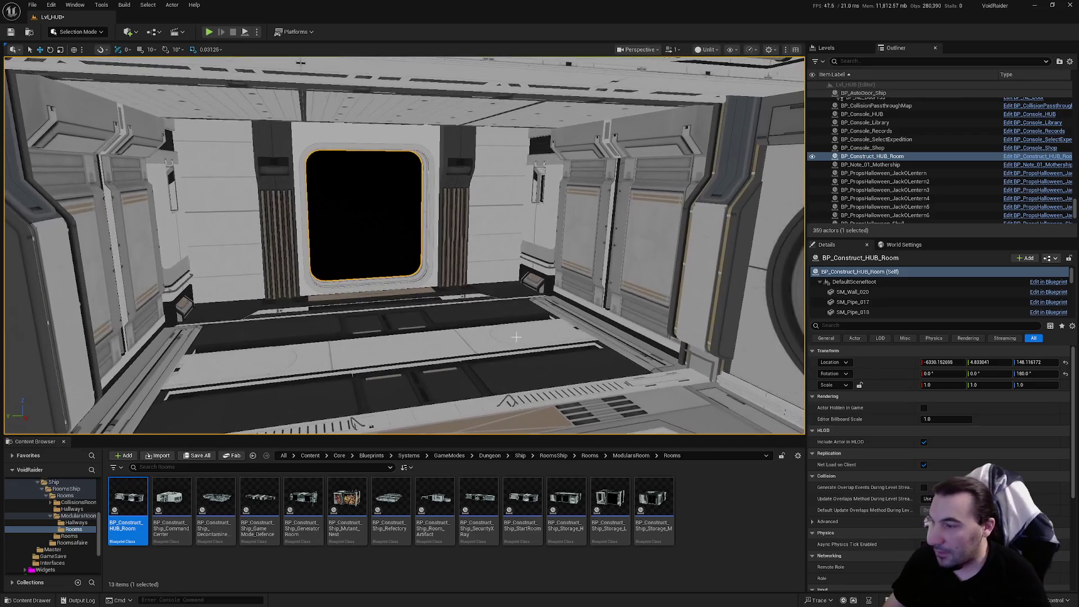
# Step: Open BP_Construct_HUB_Room in the Blueprint editor's Viewport, facing the round door
pyautogui.doubleClick(125, 503)
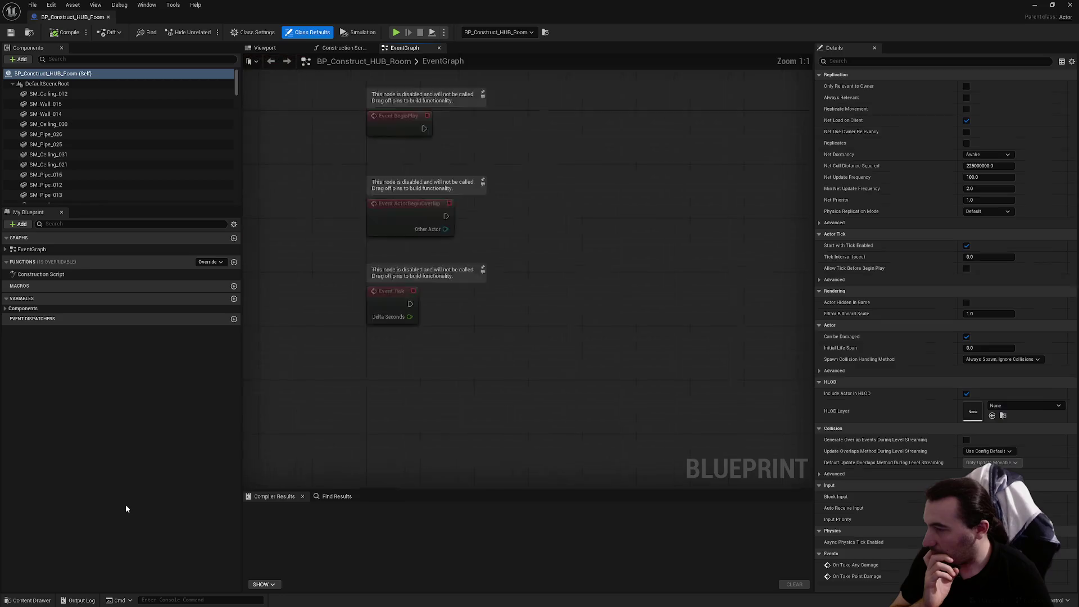
pyautogui.click(265, 49)
pyautogui.moveTo(638, 308); pyautogui.dragTo(634, 250)
# Step: Delete wall panel SM_Wall_04 beside the round door, leaving a gap
pyautogui.click(542, 268)
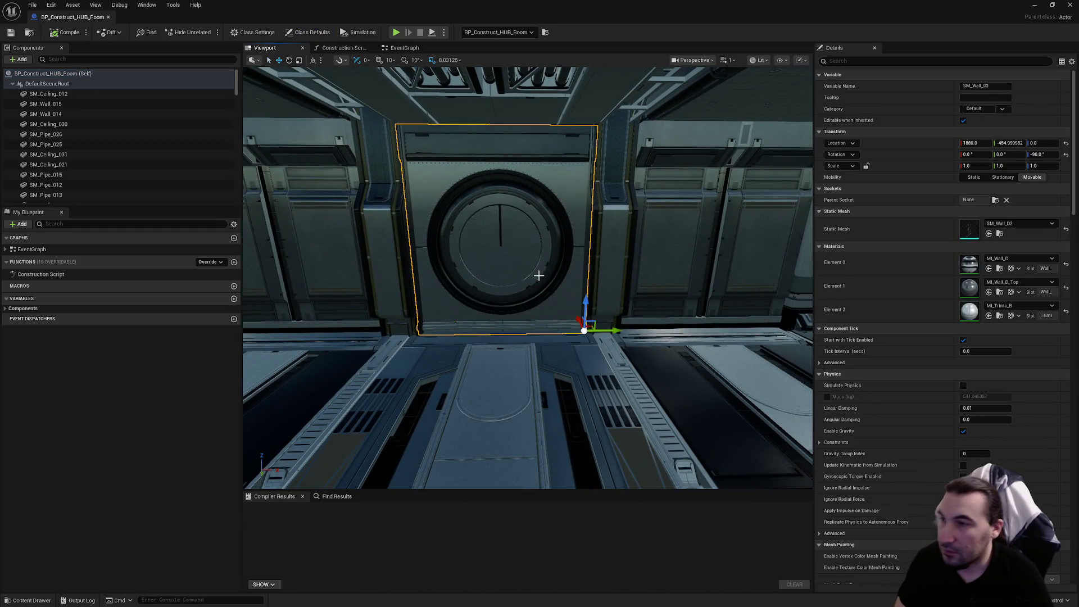
pyautogui.moveTo(518, 277)
pyautogui.mouseDown()
pyautogui.moveTo(534, 275)
pyautogui.moveTo(474, 260)
pyautogui.mouseUp()
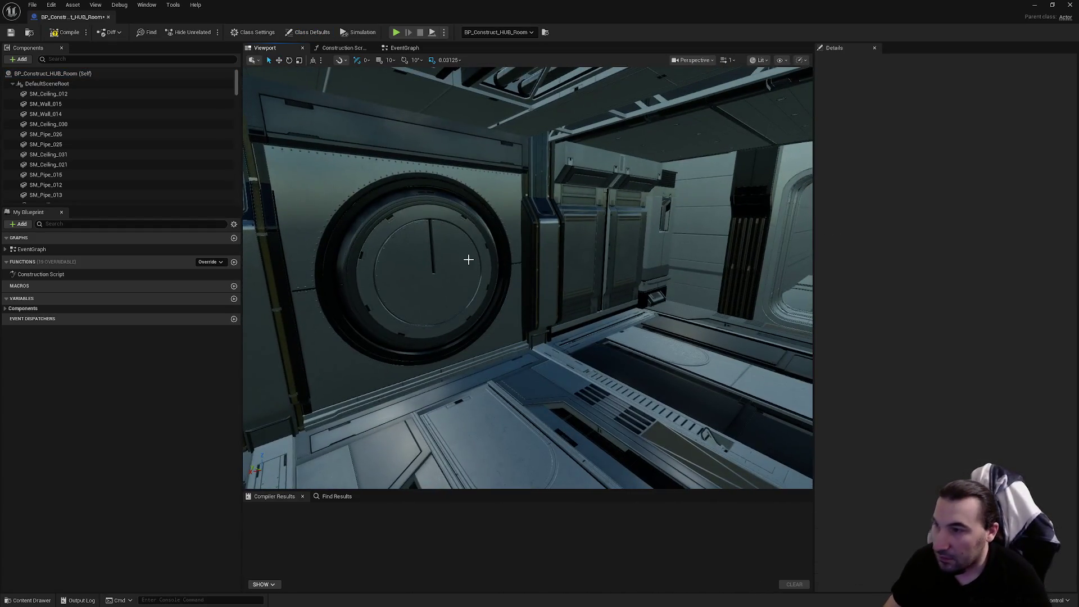
pyautogui.click(463, 260)
pyautogui.press('Delete')
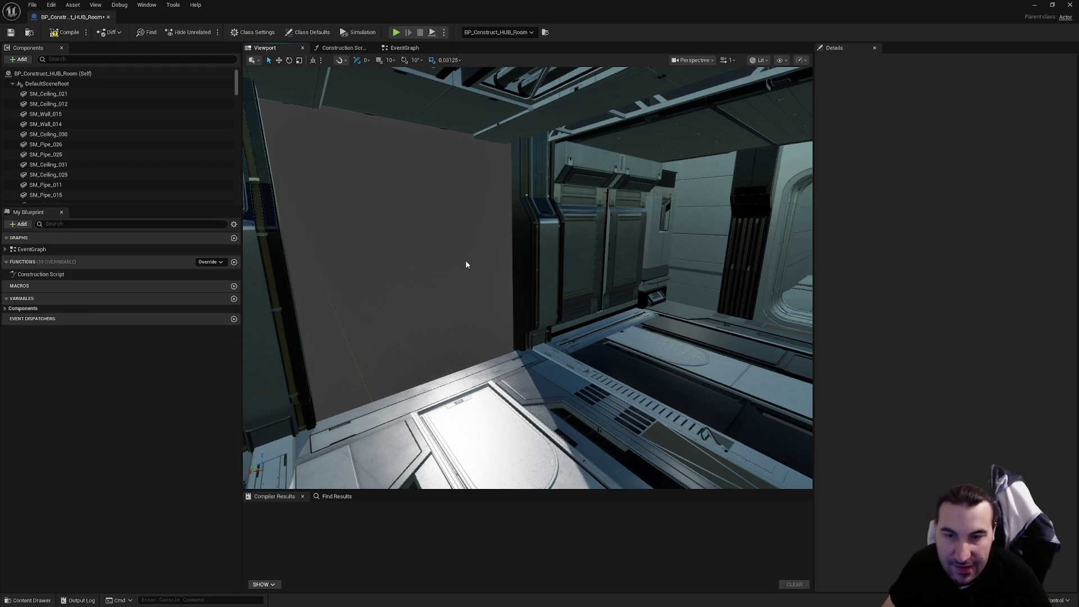
pyautogui.moveTo(465, 264)
pyautogui.mouseDown()
pyautogui.moveTo(394, 261)
pyautogui.moveTo(470, 260)
pyautogui.moveTo(470, 247)
pyautogui.moveTo(492, 258)
pyautogui.moveTo(564, 423)
pyautogui.mouseUp()
pyautogui.click(561, 405)
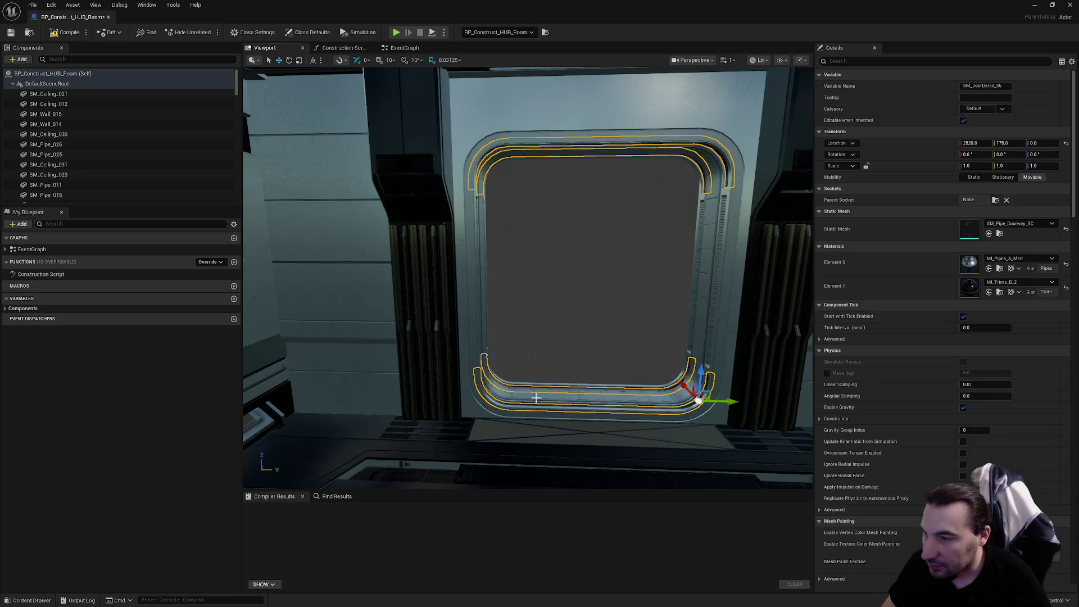
# Step: Duplicate doorway frame SM_Doorway_01 and rotate the copy -90 degrees
pyautogui.click(474, 409)
pyautogui.moveTo(473, 410); pyautogui.dragTo(482, 413)
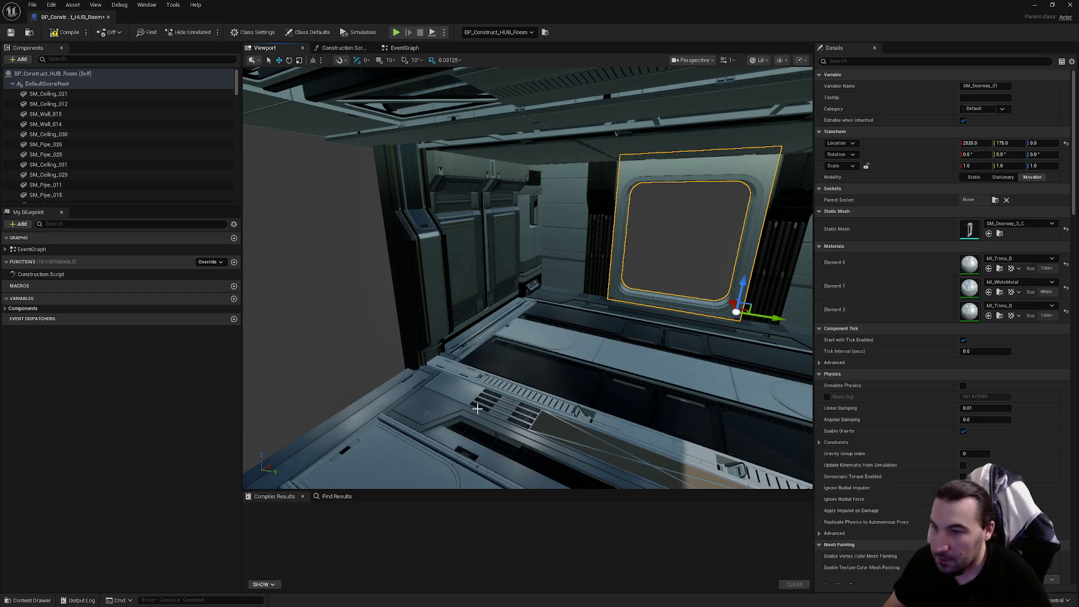
pyautogui.moveTo(767, 316)
pyautogui.mouseDown()
pyautogui.moveTo(646, 320)
pyautogui.moveTo(620, 307)
pyautogui.moveTo(663, 281)
pyautogui.mouseUp()
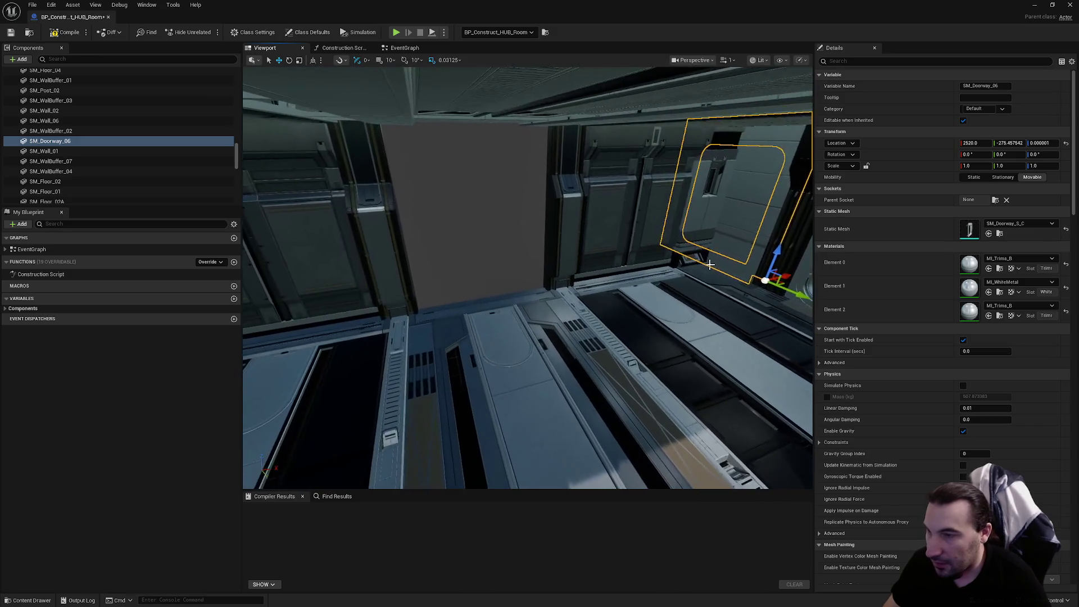
pyautogui.moveTo(766, 277); pyautogui.dragTo(493, 349)
pyautogui.press('e')
pyautogui.moveTo(476, 389); pyautogui.dragTo(426, 391)
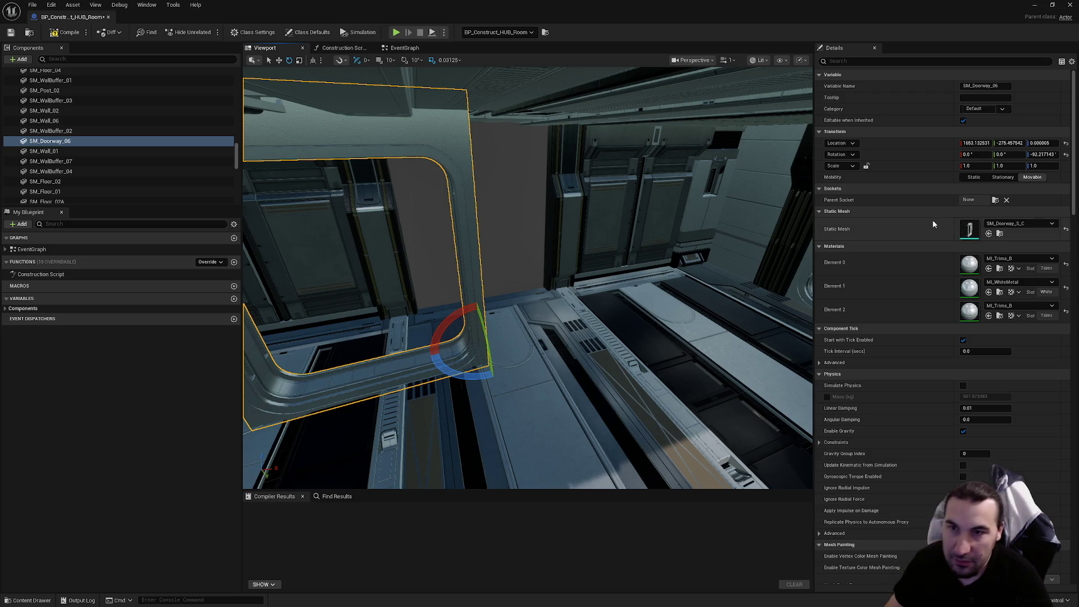
pyautogui.write('0')
pyautogui.press('Return')
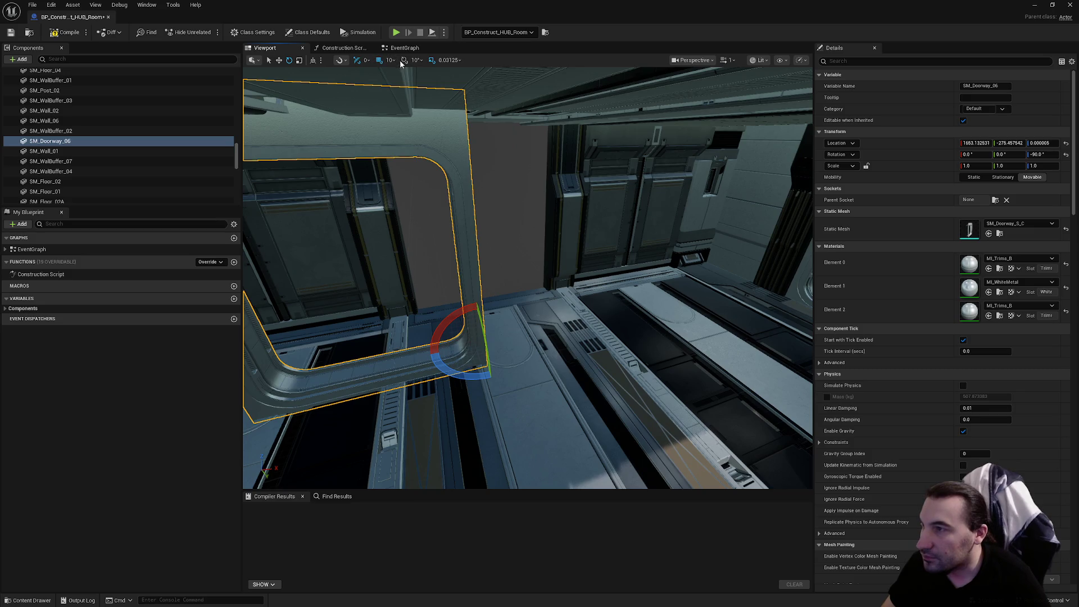
# Step: Move the doorway copy into place, setting its X location to 1880
pyautogui.scroll(2, 486, 343)
pyautogui.press('w')
pyautogui.moveTo(485, 338)
pyautogui.mouseDown()
pyautogui.moveTo(618, 323)
pyautogui.moveTo(545, 318)
pyautogui.moveTo(494, 272)
pyautogui.moveTo(493, 283)
pyautogui.mouseUp()
pyautogui.scroll(3, 493, 283)
pyautogui.scroll(2, 602, 314)
pyautogui.moveTo(568, 316)
pyautogui.mouseDown()
pyautogui.moveTo(580, 316)
pyautogui.moveTo(523, 281)
pyautogui.moveTo(536, 298)
pyautogui.moveTo(533, 290)
pyautogui.moveTo(564, 292)
pyautogui.moveTo(554, 293)
pyautogui.mouseUp()
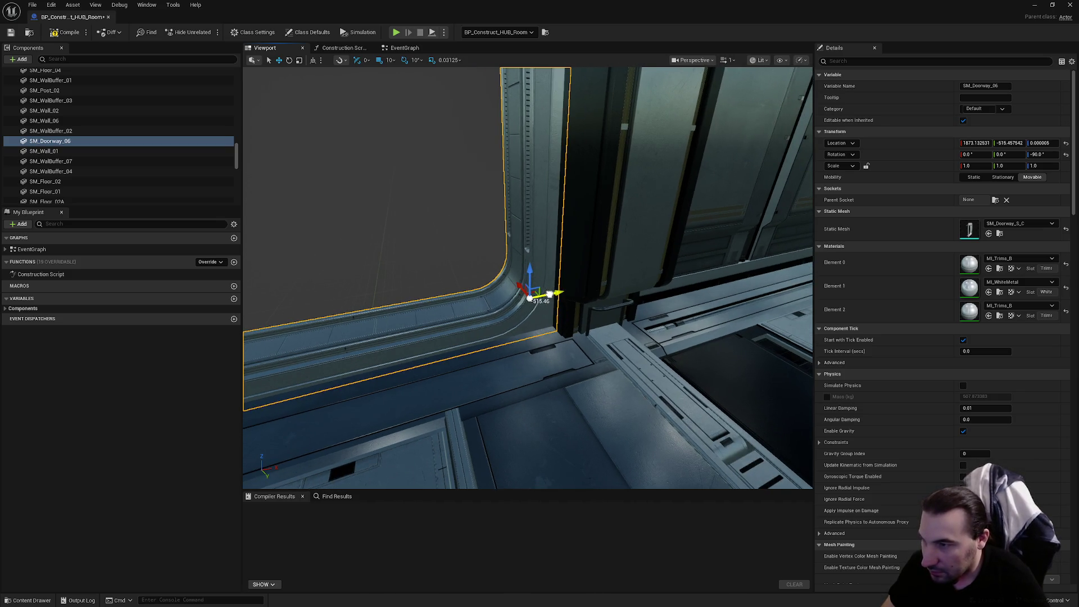
pyautogui.moveTo(684, 313); pyautogui.dragTo(681, 316)
pyautogui.moveTo(618, 393); pyautogui.dragTo(596, 315)
pyautogui.moveTo(528, 281)
pyautogui.mouseDown()
pyautogui.moveTo(471, 281)
pyautogui.moveTo(472, 298)
pyautogui.mouseUp()
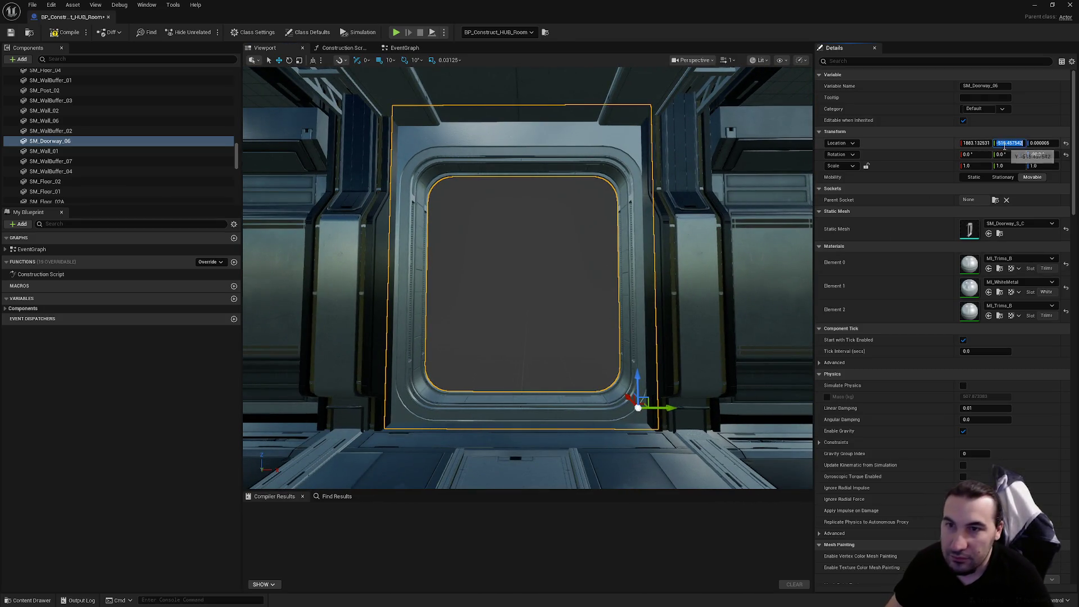
pyautogui.write('0')
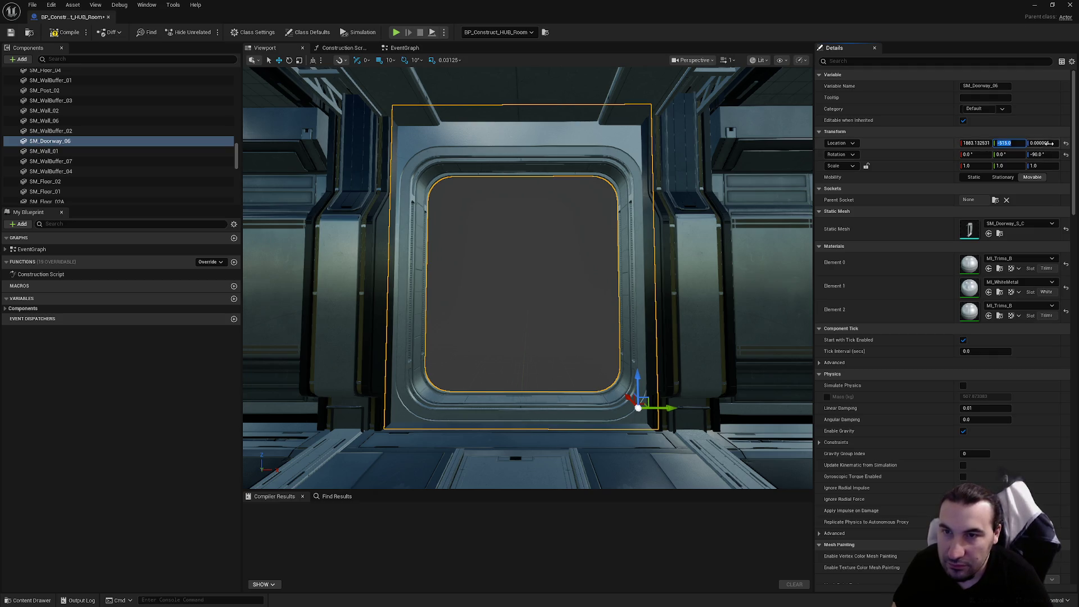
pyautogui.press('BackSpace')
pyautogui.press('BackSpace')
pyautogui.press('Return')
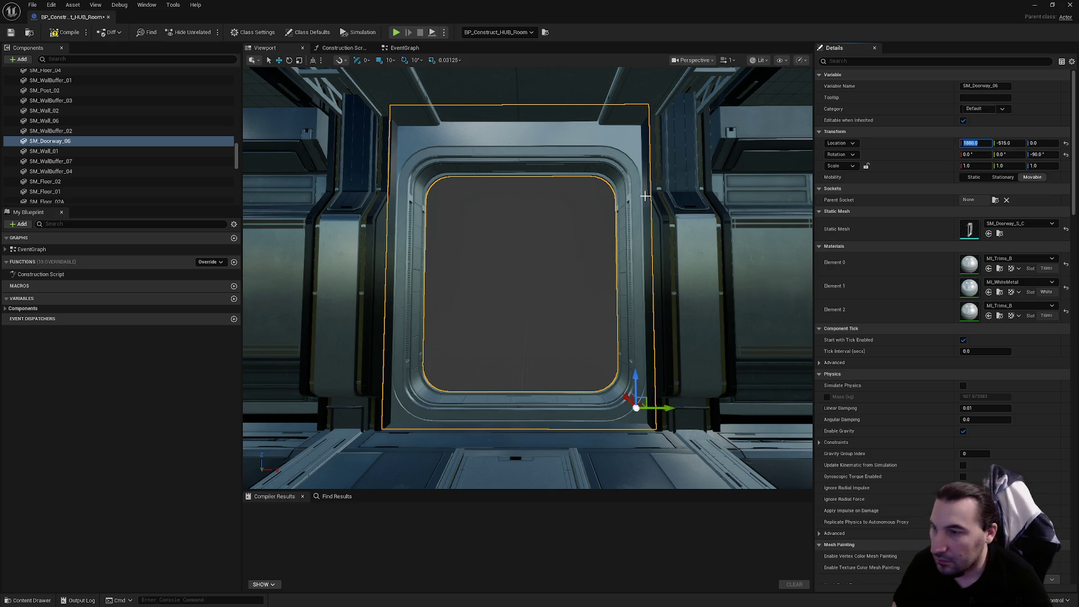
# Step: Frame the new SM_Doorway_06 to check it sits at 1880, -515
pyautogui.moveTo(527, 278); pyautogui.dragTo(489, 266)
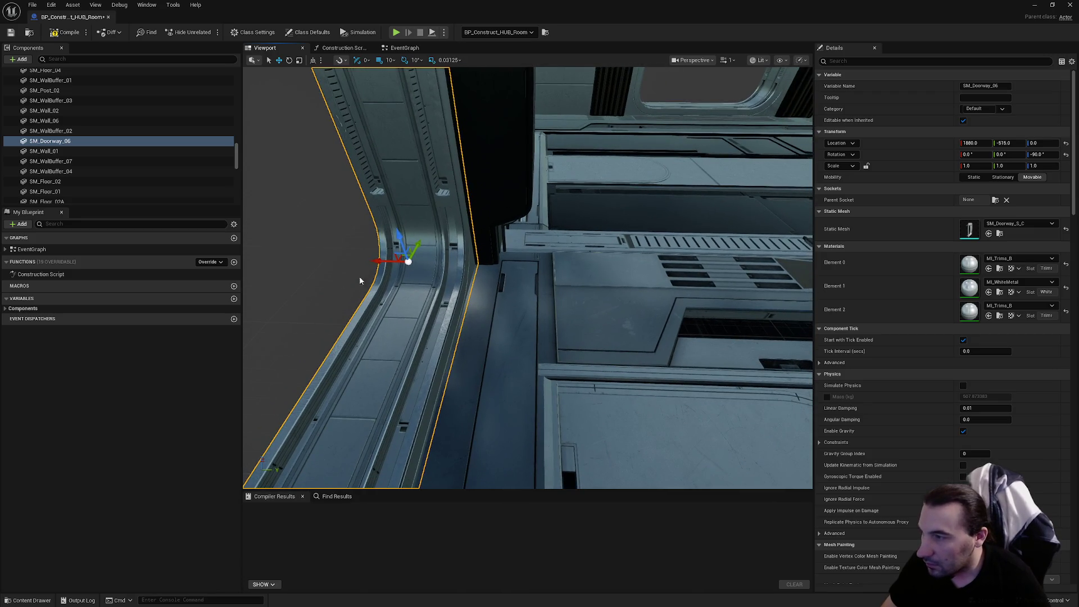
pyautogui.moveTo(379, 261)
pyautogui.mouseDown()
pyautogui.moveTo(348, 262)
pyautogui.moveTo(387, 272)
pyautogui.mouseUp()
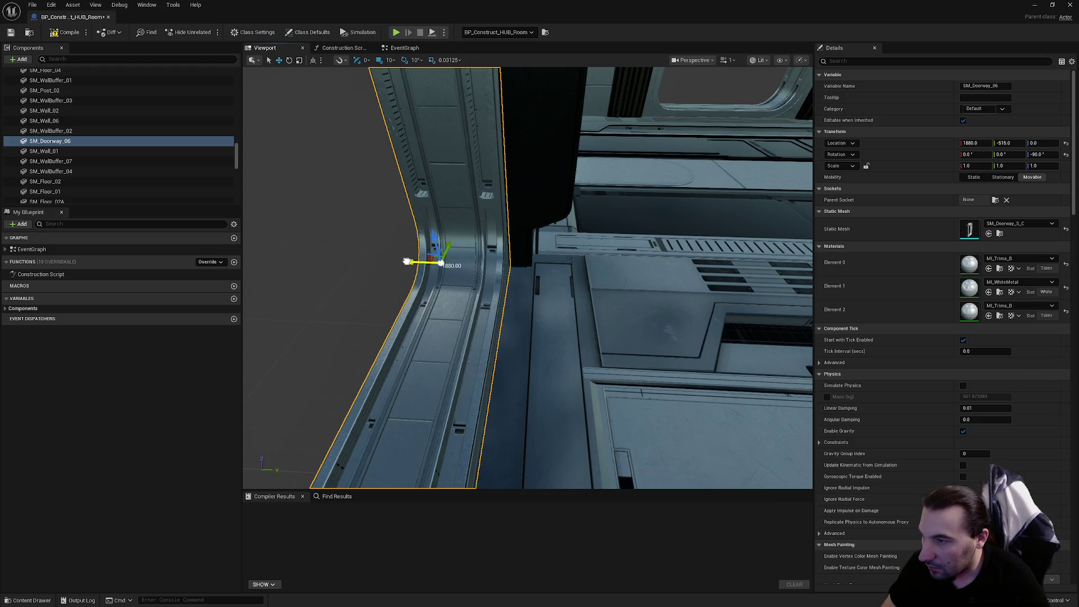
pyautogui.press('f')
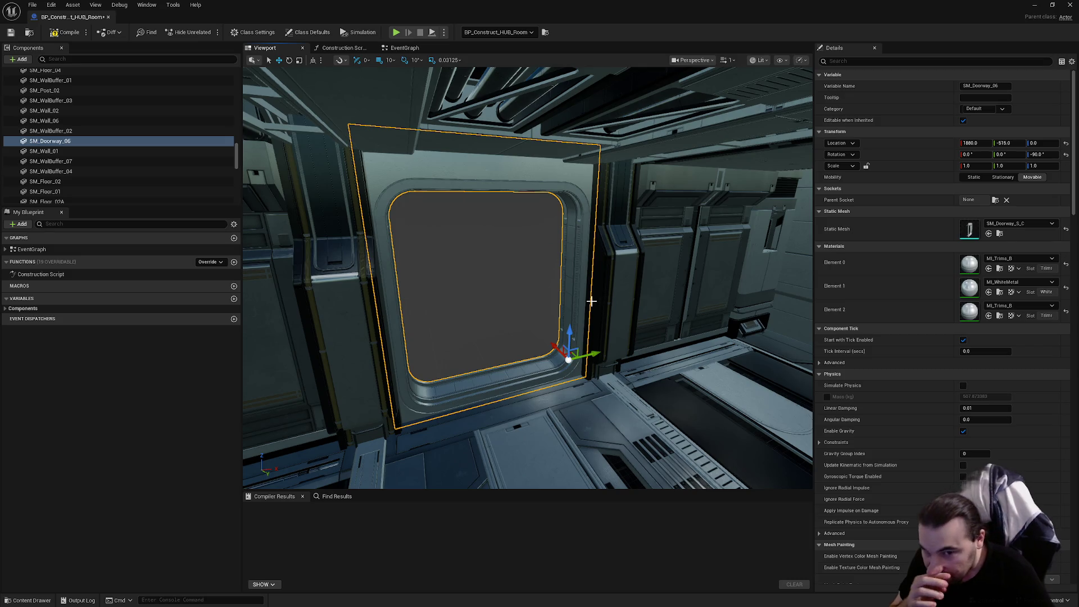
pyautogui.moveTo(591, 301); pyautogui.dragTo(686, 300)
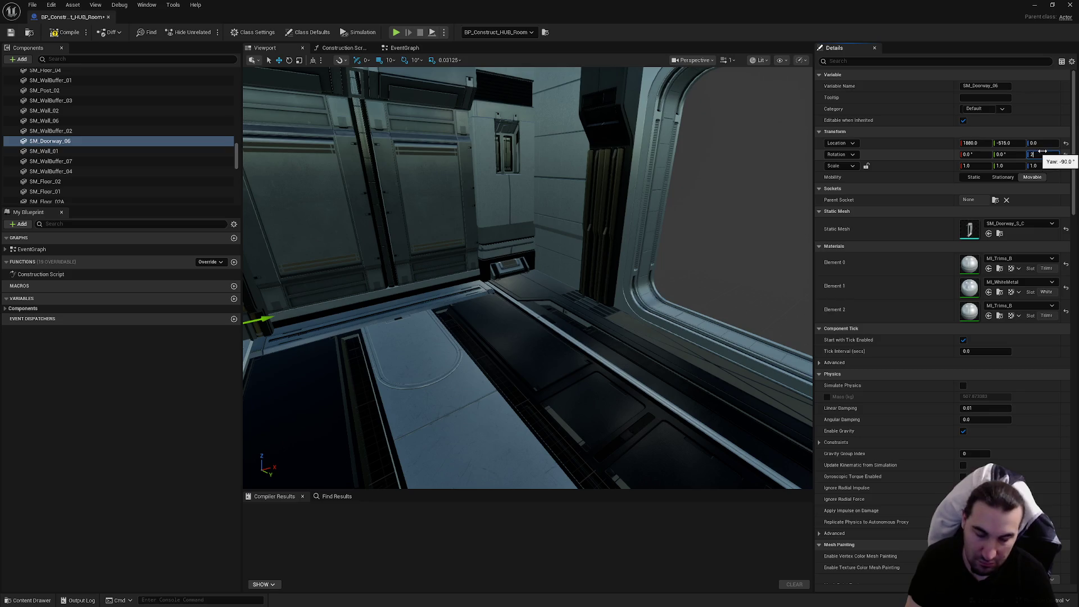
pyautogui.moveTo(628, 252)
pyautogui.mouseDown()
pyautogui.moveTo(586, 316)
pyautogui.moveTo(637, 305)
pyautogui.mouseUp()
pyautogui.click(594, 314)
pyautogui.moveTo(737, 378); pyautogui.dragTo(753, 373)
pyautogui.moveTo(618, 281)
pyautogui.mouseDown()
pyautogui.moveTo(562, 314)
pyautogui.moveTo(464, 277)
pyautogui.mouseUp()
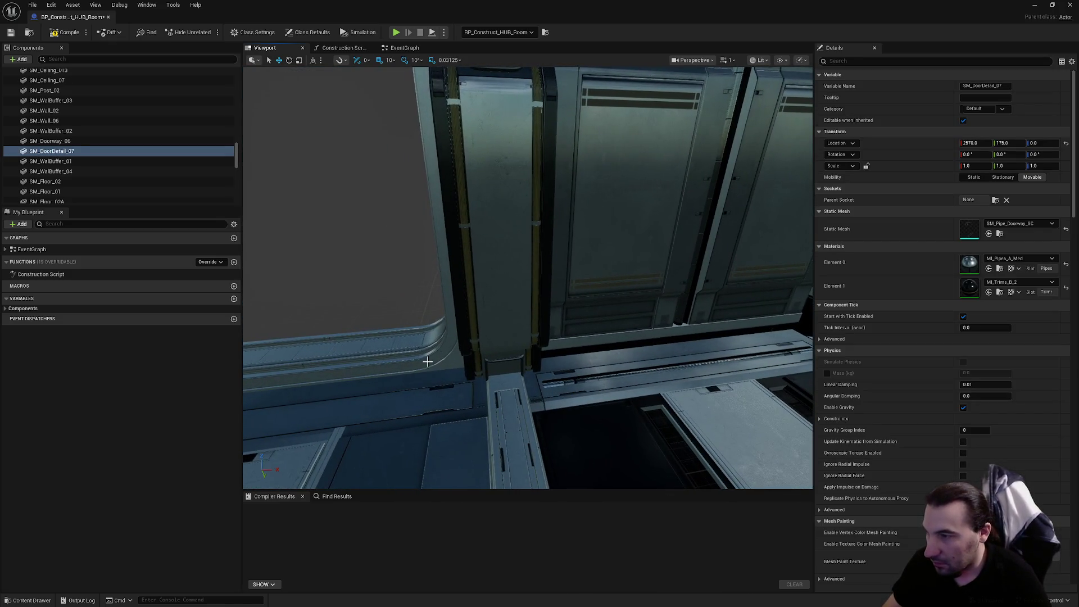
pyautogui.click(465, 277)
pyautogui.moveTo(588, 313); pyautogui.dragTo(511, 292)
pyautogui.click(511, 292)
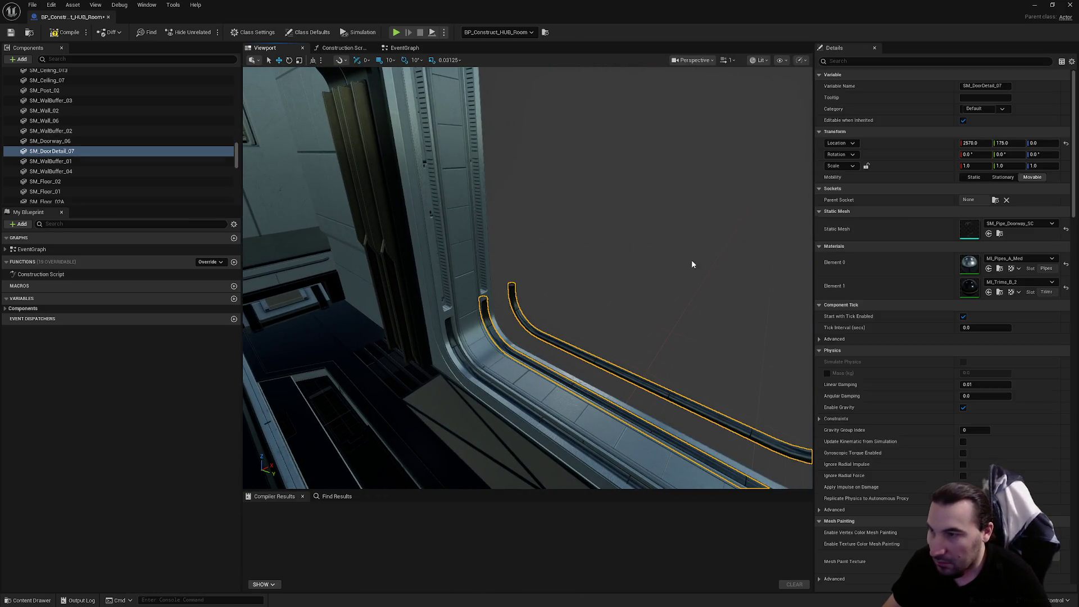
pyautogui.rightClick(941, 147)
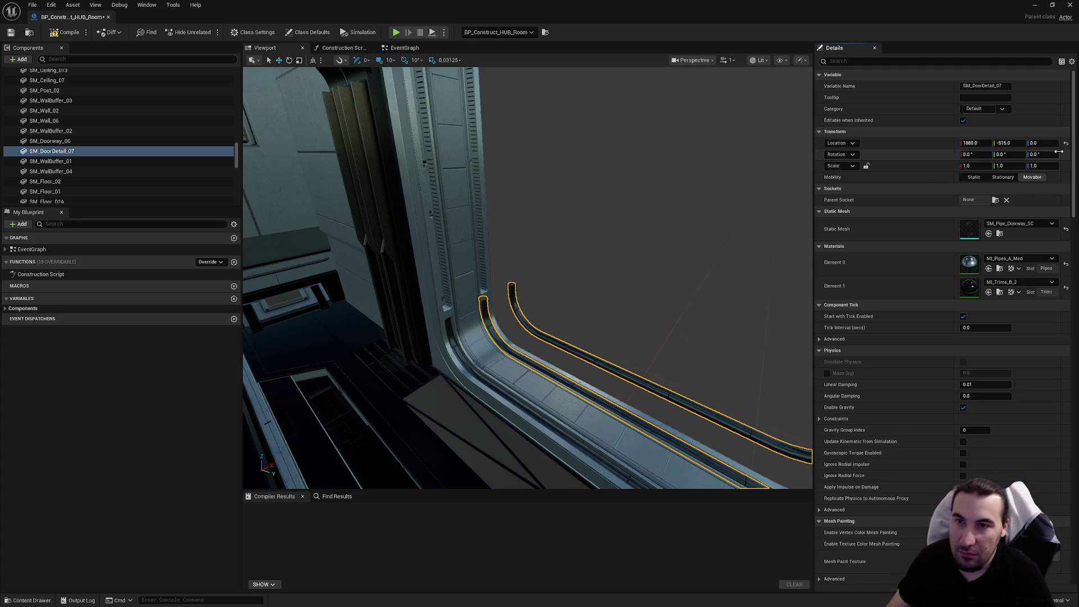
pyautogui.moveTo(1059, 152); pyautogui.dragTo(1041, 155)
pyautogui.press('Return')
pyautogui.moveTo(556, 212)
pyautogui.mouseDown()
pyautogui.moveTo(506, 248)
pyautogui.moveTo(339, 176)
pyautogui.moveTo(315, 185)
pyautogui.mouseUp()
pyautogui.click(339, 176)
pyautogui.moveTo(658, 236); pyautogui.dragTo(664, 254)
pyautogui.keyDown('alt'); pyautogui.moveTo(790, 364); pyautogui.dragTo(283, 362); pyautogui.keyUp('alt')
pyautogui.moveTo(472, 382)
pyautogui.mouseDown()
pyautogui.moveTo(443, 385)
pyautogui.moveTo(545, 359)
pyautogui.moveTo(639, 317)
pyautogui.mouseUp()
pyautogui.click(617, 282)
pyautogui.moveTo(616, 281); pyautogui.dragTo(561, 275)
pyautogui.hotkey('ctrl', 'w')
pyautogui.moveTo(784, 337)
pyautogui.mouseDown()
pyautogui.moveTo(295, 352)
pyautogui.moveTo(303, 315)
pyautogui.moveTo(281, 270)
pyautogui.mouseUp()
pyautogui.moveTo(386, 306)
pyautogui.mouseDown()
pyautogui.moveTo(365, 292)
pyautogui.moveTo(387, 307)
pyautogui.mouseUp()
pyautogui.moveTo(490, 319); pyautogui.dragTo(365, 269)
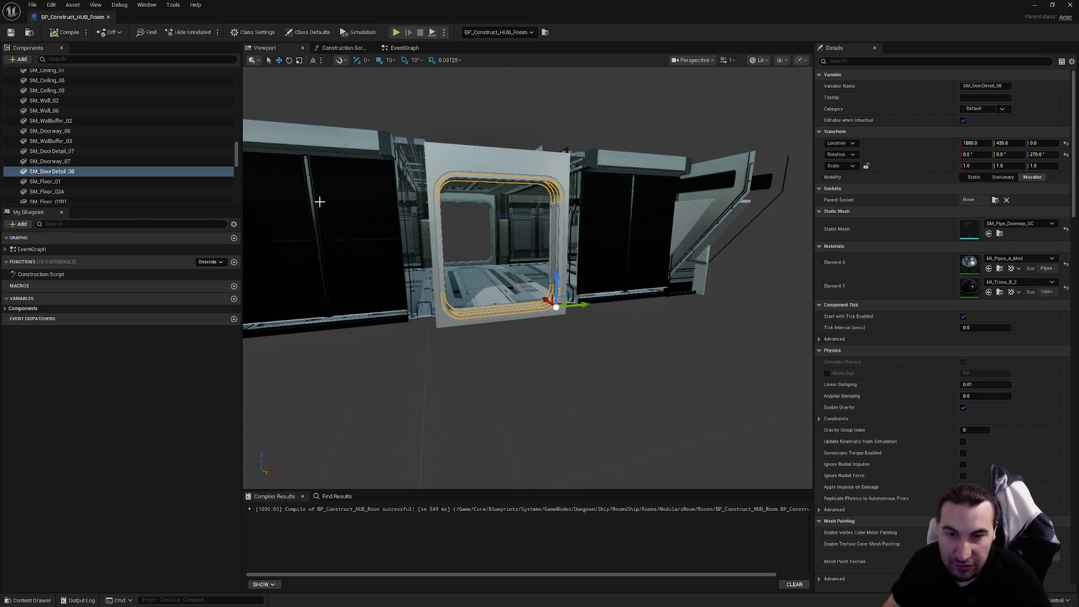
pyautogui.scroll(10, 500, 247)
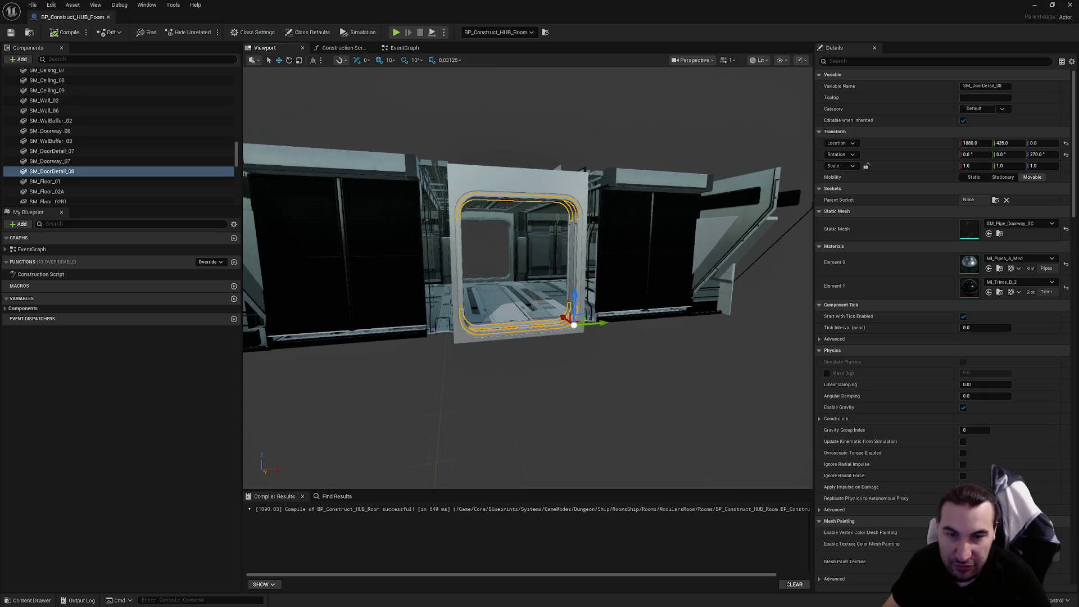
pyautogui.moveTo(482, 253); pyautogui.dragTo(482, 253)
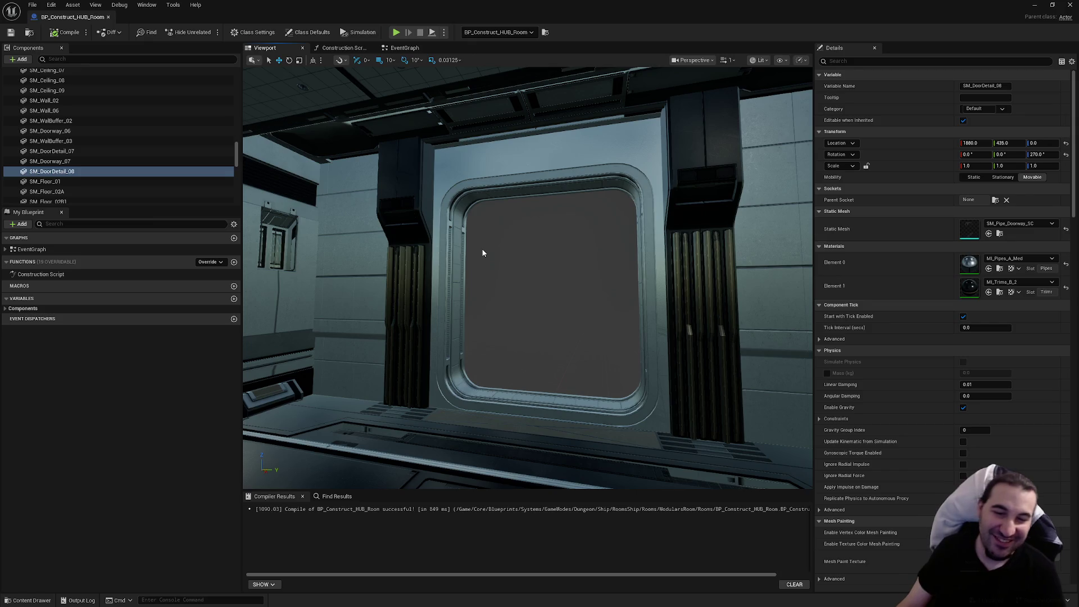
pyautogui.moveTo(540, 230); pyautogui.dragTo(485, 248)
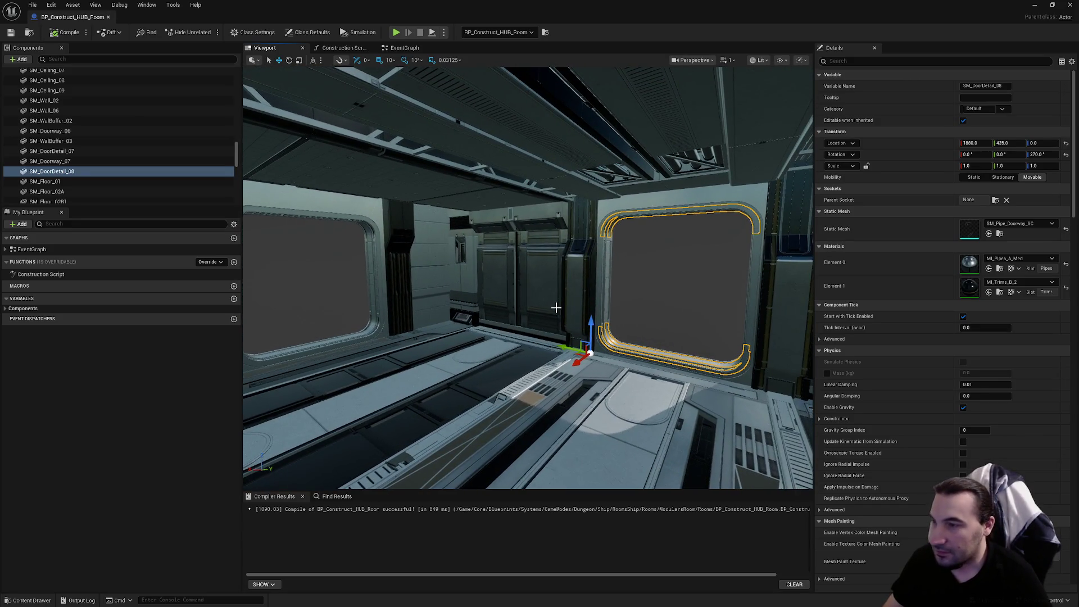
pyautogui.moveTo(555, 307); pyautogui.dragTo(556, 308)
pyautogui.click(541, 386)
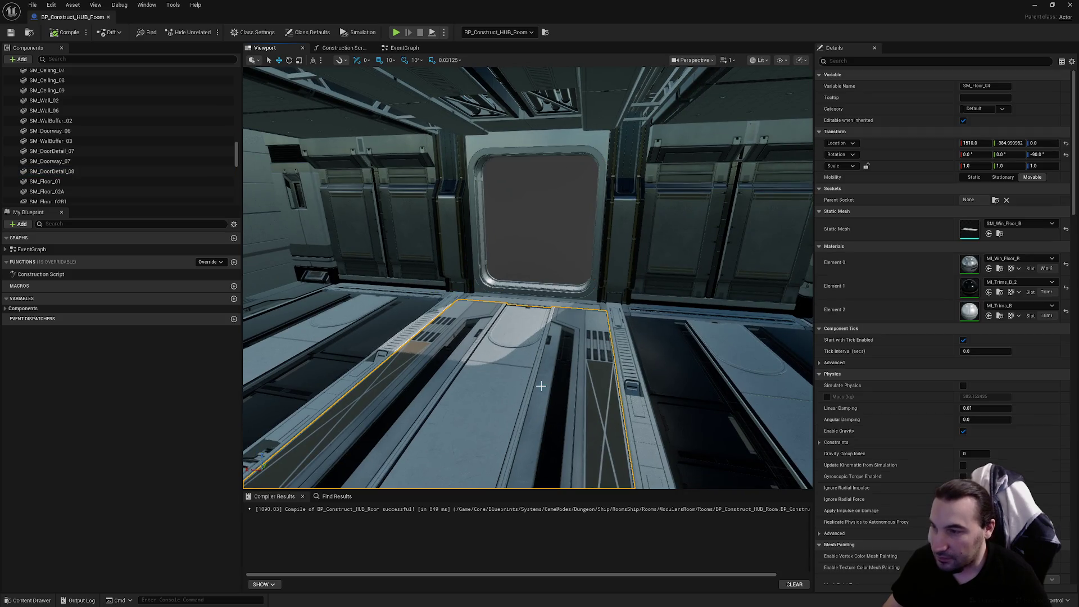
# Step: Try materials on the floor piece's first slot, settling on MI_Win_FloorEdge_A
pyautogui.click(1006, 260)
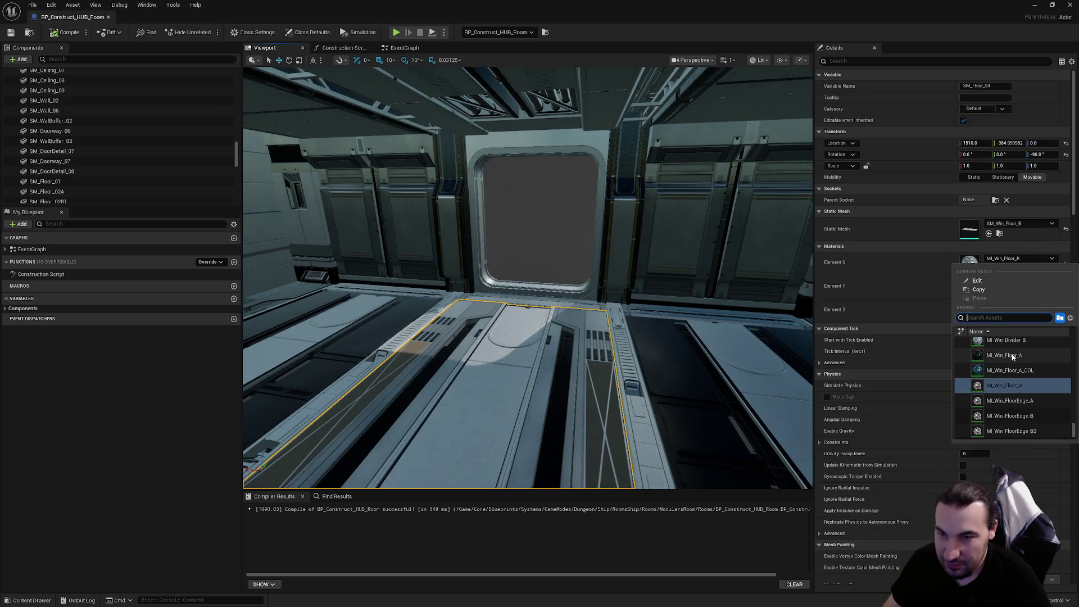
pyautogui.click(1010, 356)
pyautogui.moveTo(595, 331); pyautogui.dragTo(595, 331)
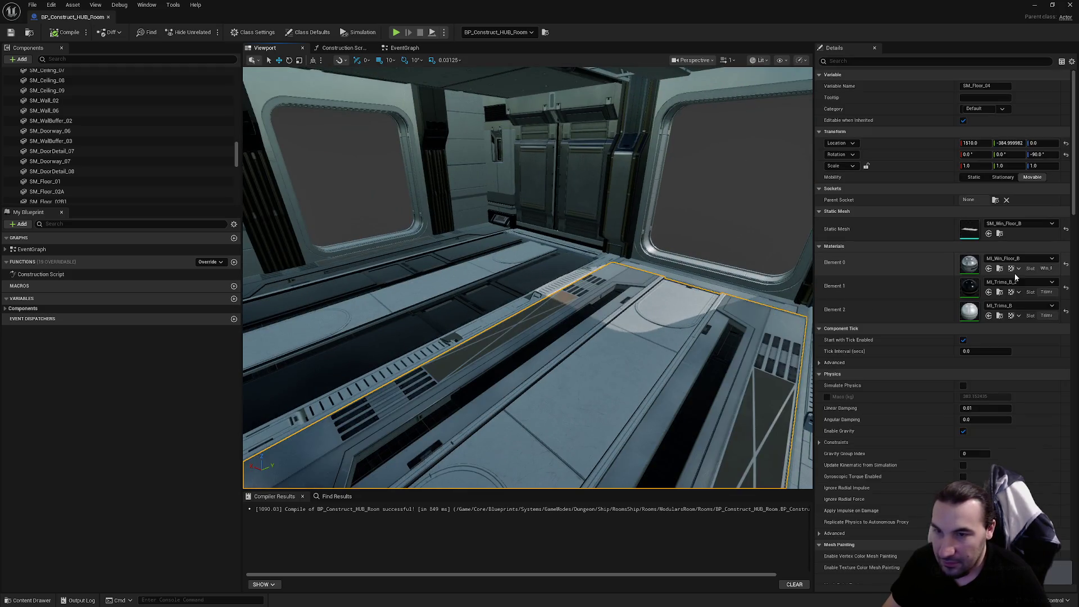
pyautogui.click(927, 316)
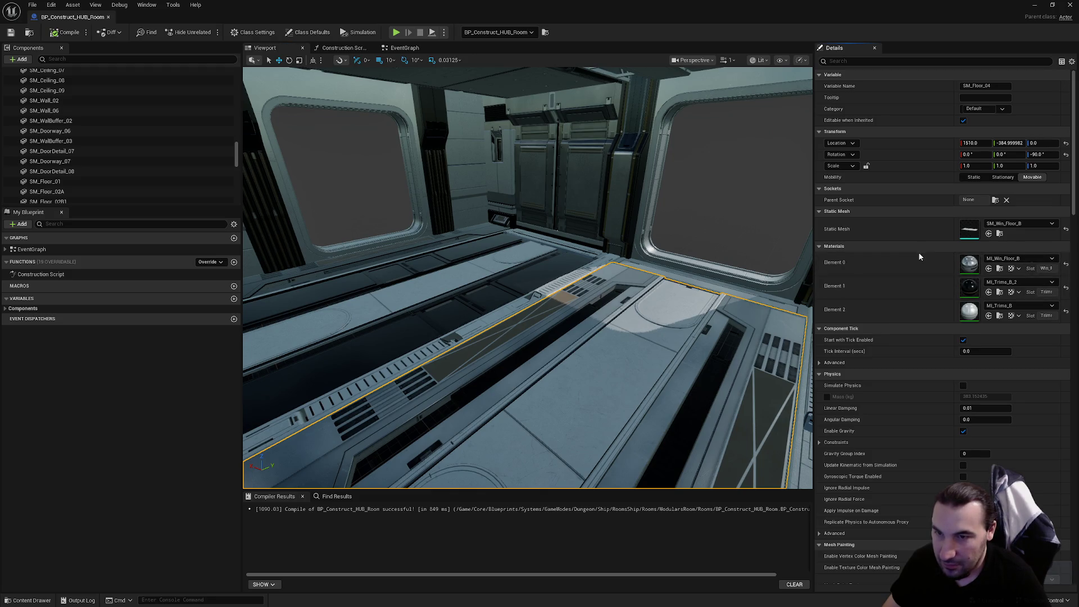
pyautogui.rightClick(919, 262)
pyautogui.click(944, 287)
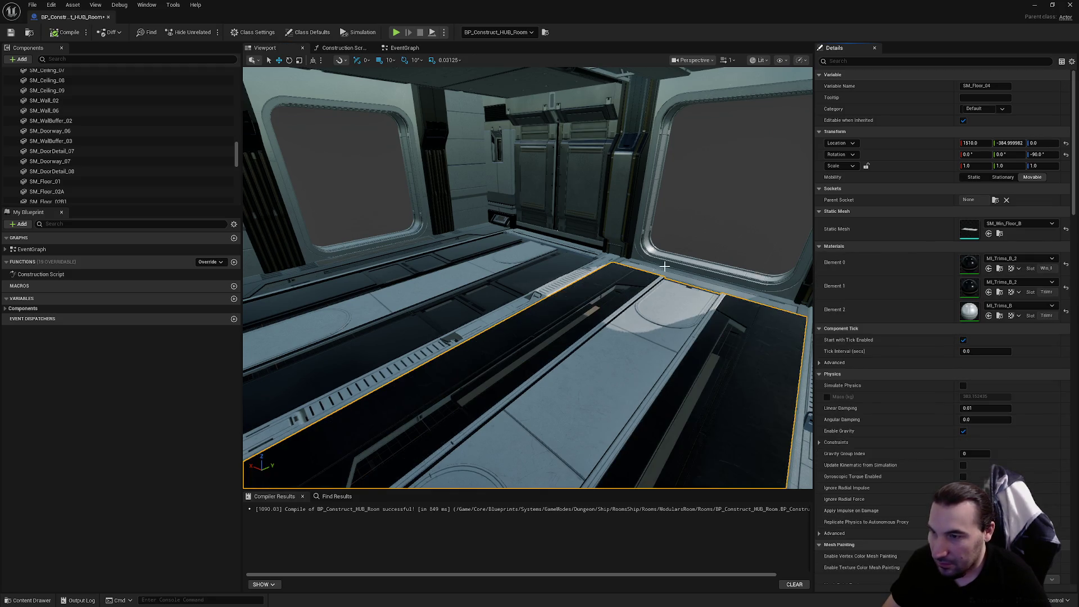
pyautogui.moveTo(652, 265)
pyautogui.mouseDown()
pyautogui.moveTo(584, 270)
pyautogui.moveTo(651, 265)
pyautogui.mouseUp()
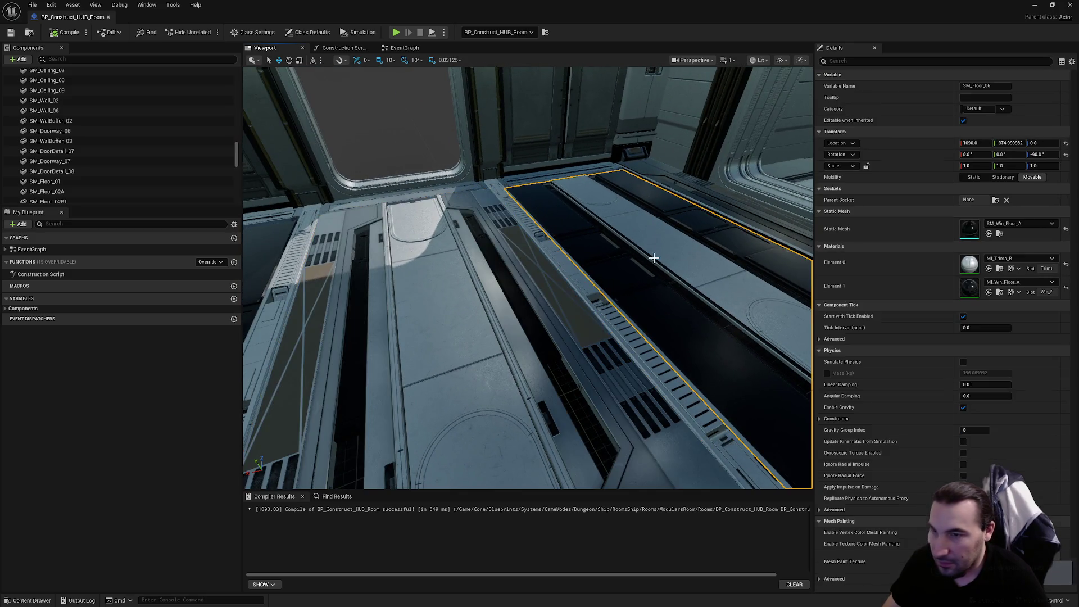
pyautogui.click(1023, 259)
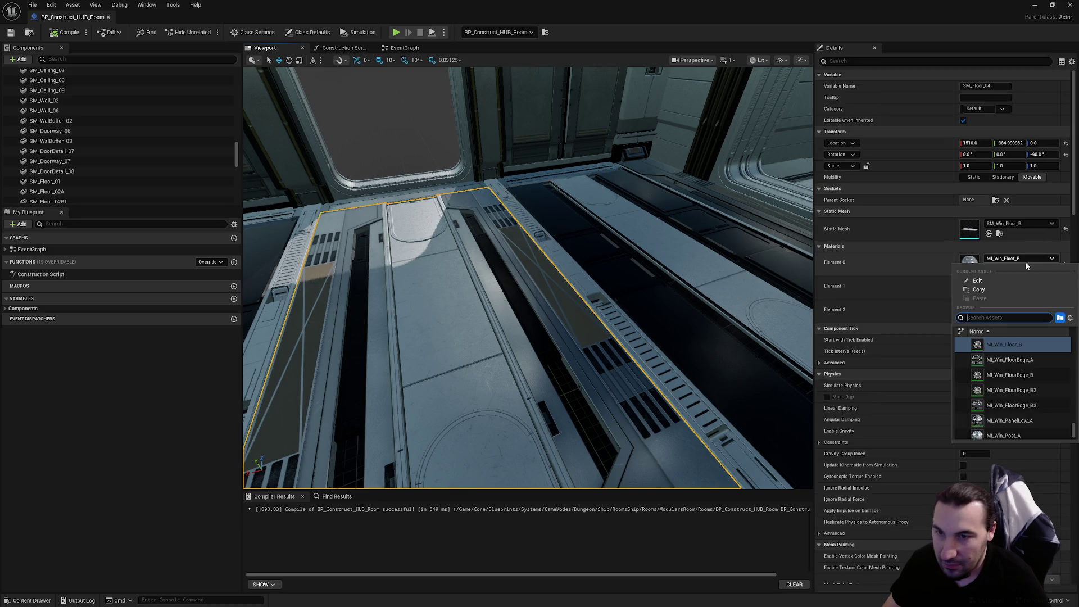
pyautogui.click(1010, 359)
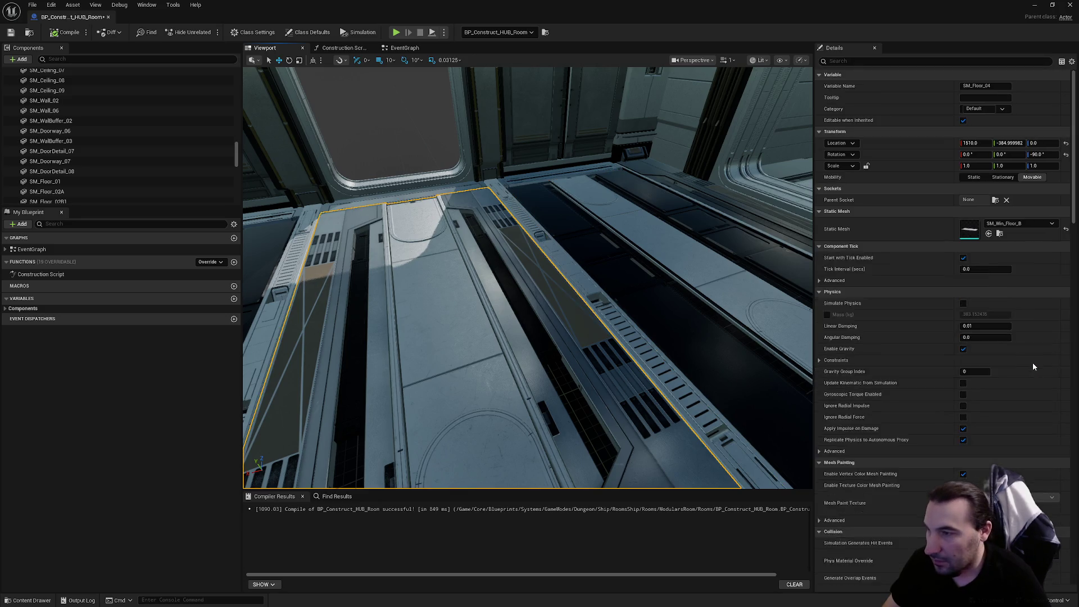
pyautogui.moveTo(562, 280); pyautogui.dragTo(646, 247)
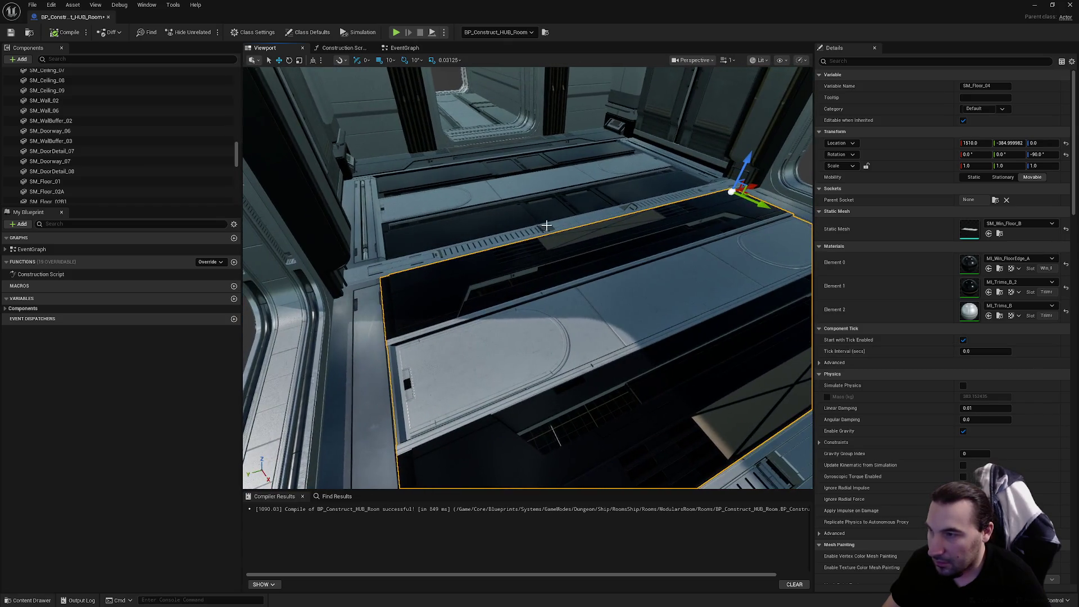
# Step: Set the thin floor buffer strip's first material to MI_Trims_AB_M
pyautogui.click(714, 194)
pyautogui.click(1014, 259)
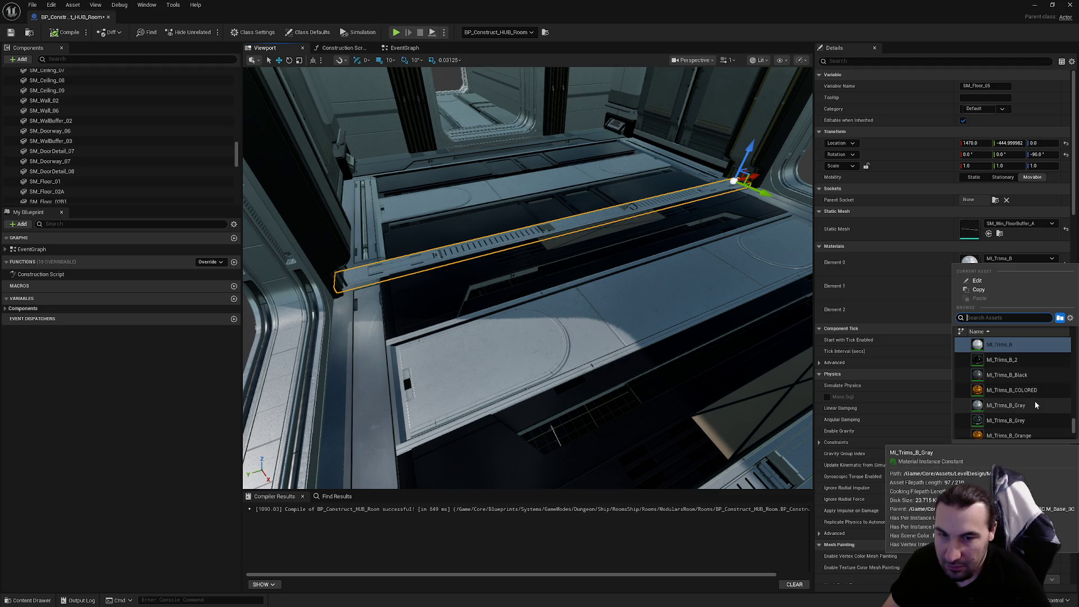
pyautogui.scroll(2, 1034, 400)
pyautogui.click(1016, 357)
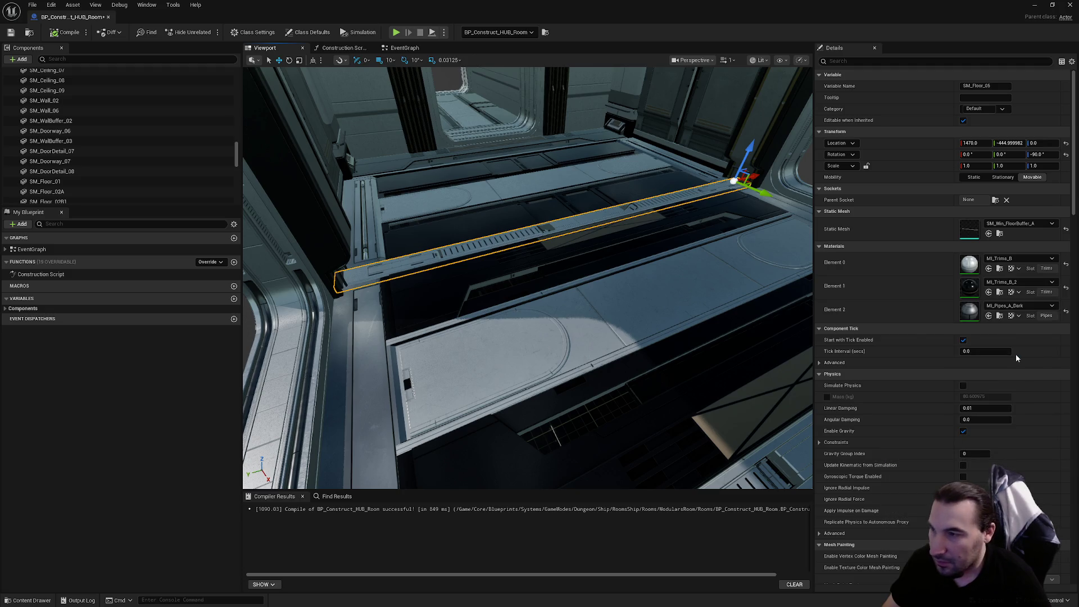
# Step: Give floor piece SM_Floor_02 the darker MI_Trims_B_2 in its first slot
pyautogui.moveTo(797, 285); pyautogui.dragTo(800, 283)
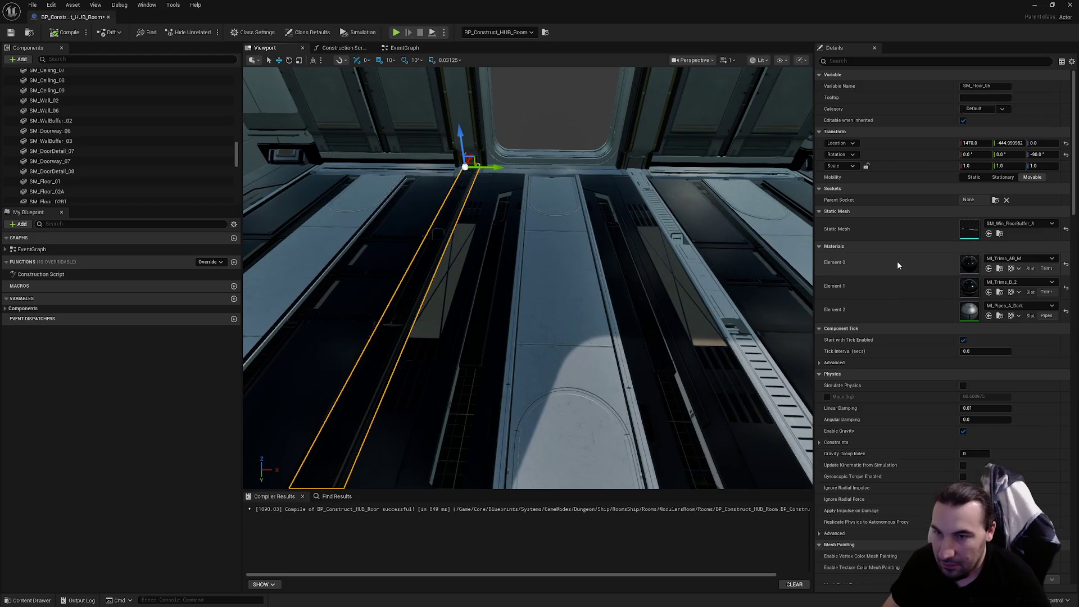
pyautogui.click(719, 307)
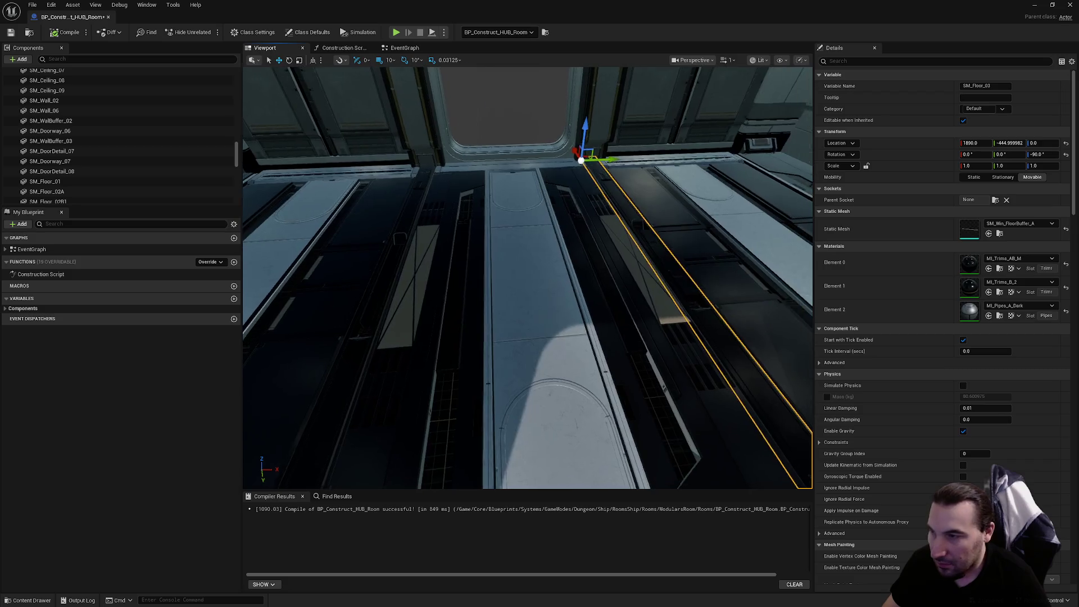
pyautogui.click(511, 337)
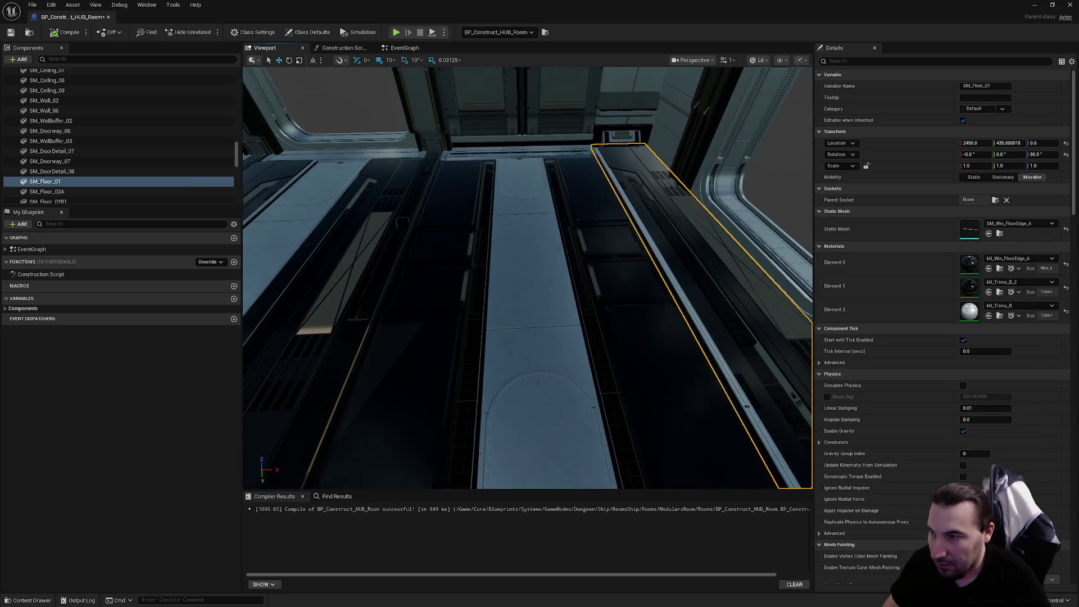
pyautogui.click(522, 264)
pyautogui.press('f')
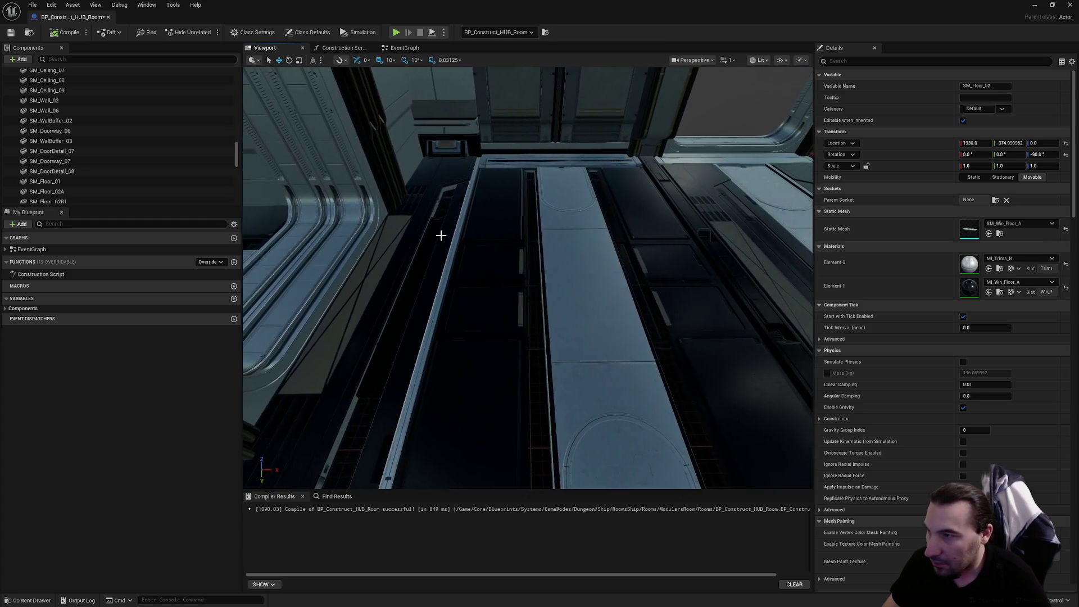
pyautogui.click(458, 234)
pyautogui.press('f')
pyautogui.moveTo(551, 258); pyautogui.dragTo(551, 257)
pyautogui.click(551, 258)
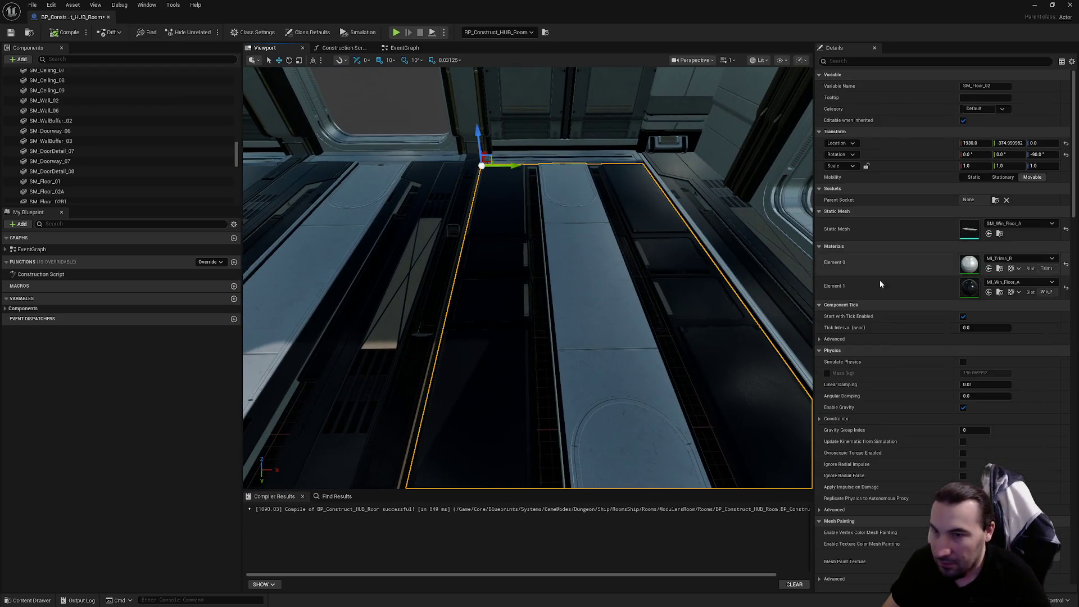
pyautogui.click(1020, 258)
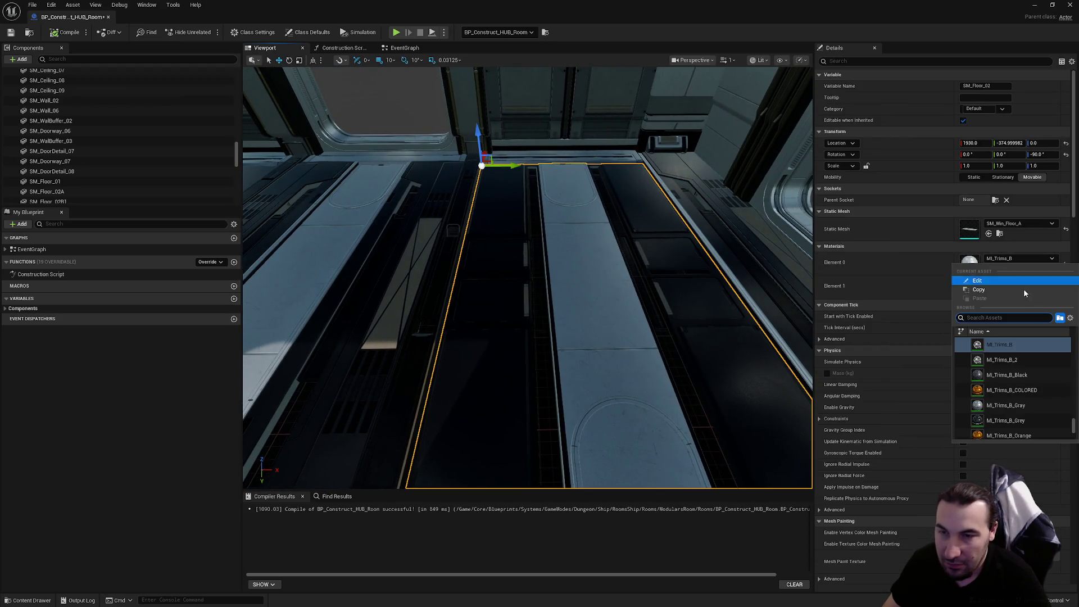
pyautogui.click(1020, 359)
# Step: Switch SM_Floor_06 and SM_Floor_04 trim slots to MI_Trims_B_2, then compile and save
pyautogui.moveTo(597, 282); pyautogui.dragTo(597, 281)
pyautogui.moveTo(469, 265); pyautogui.dragTo(469, 265)
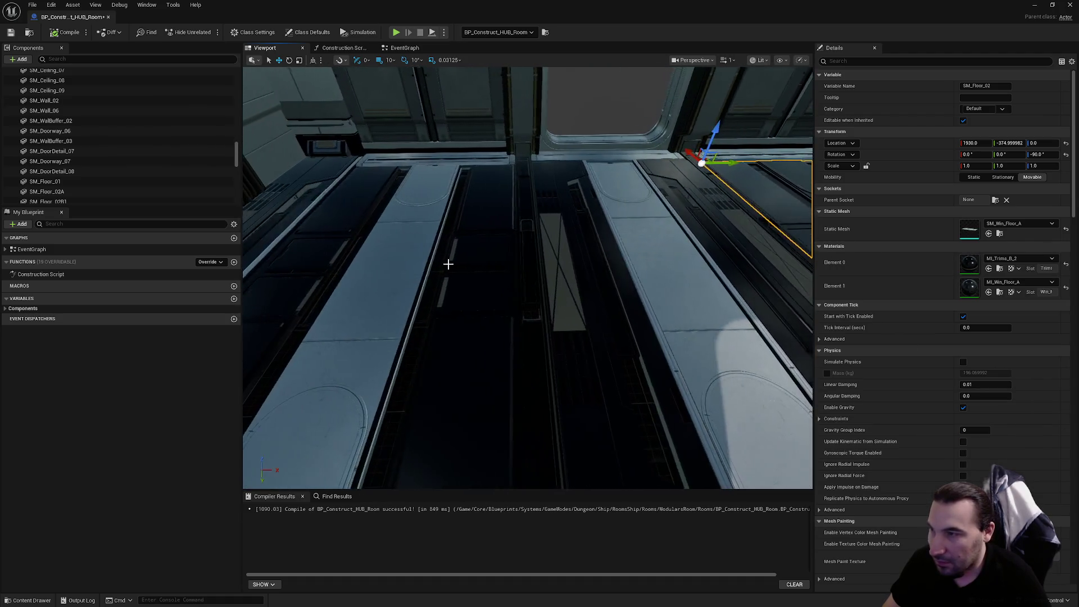
pyautogui.click(470, 265)
pyautogui.click(1007, 260)
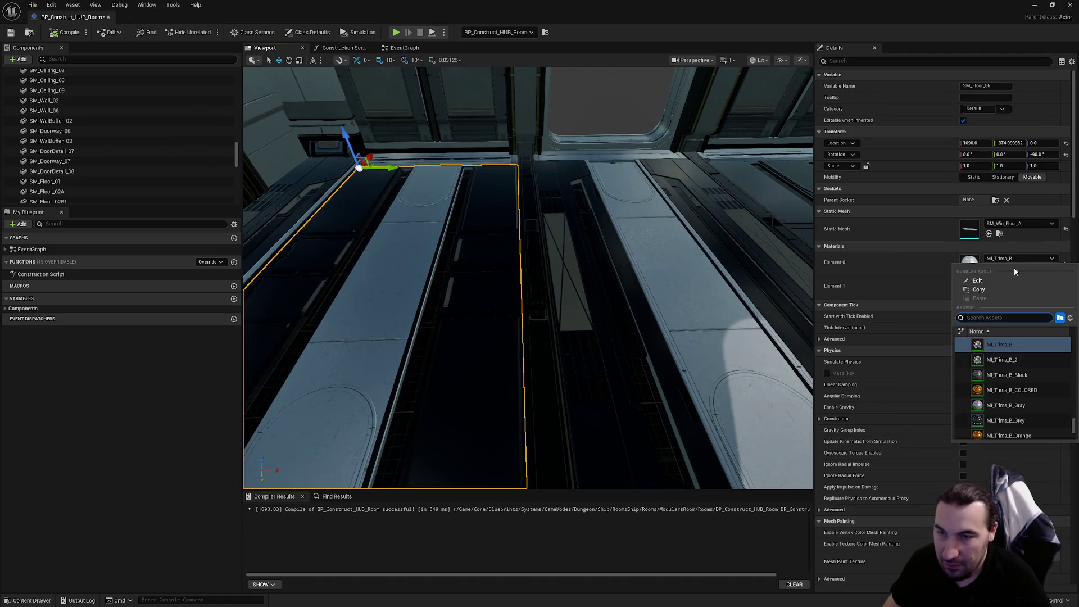
pyautogui.click(1032, 364)
pyautogui.click(674, 293)
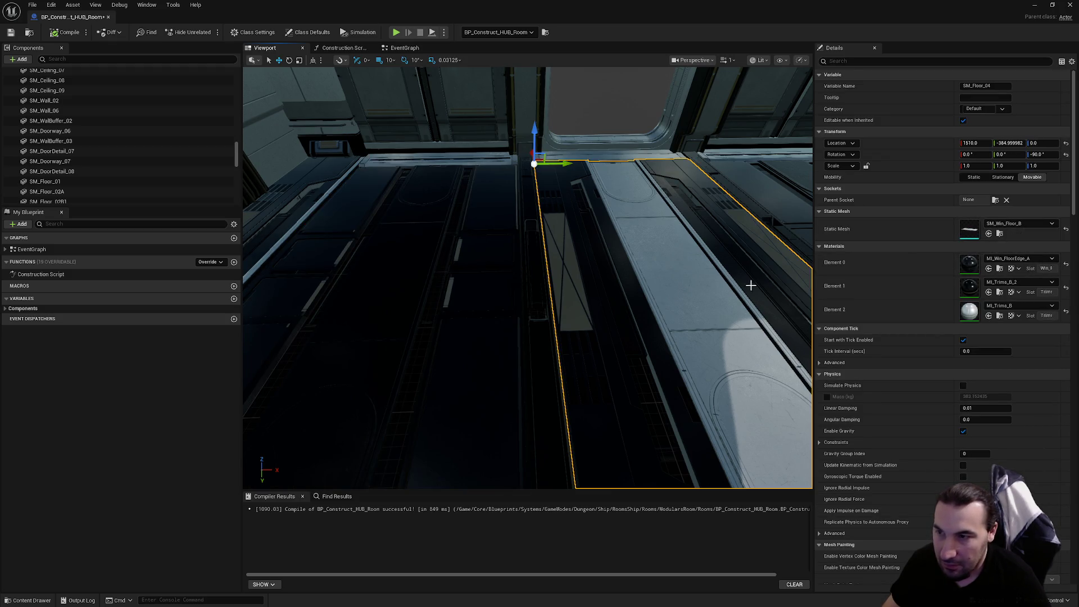
pyautogui.click(1004, 306)
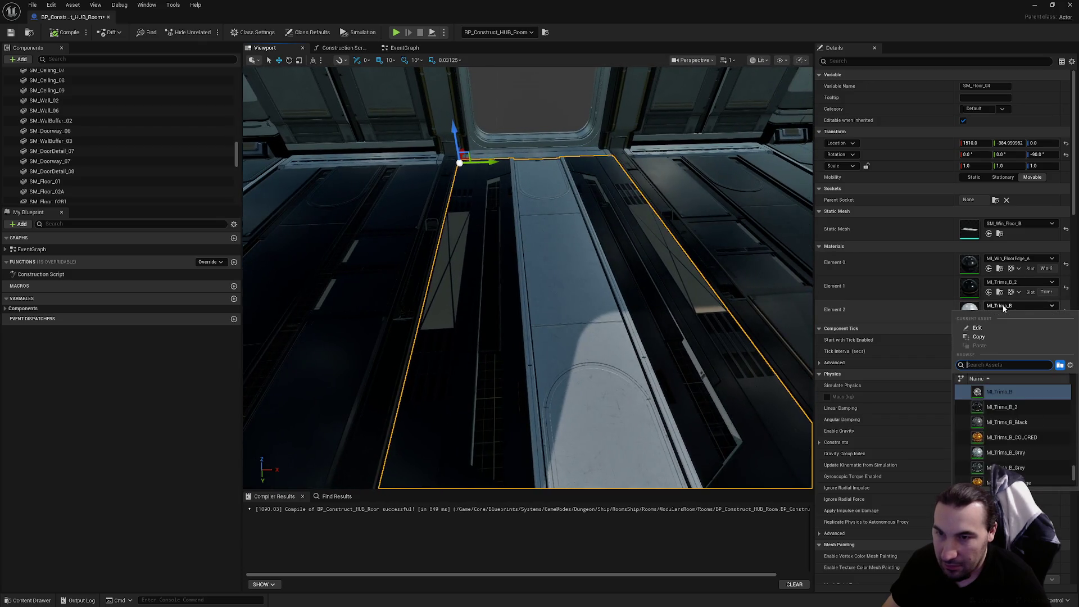
pyautogui.click(1020, 406)
pyautogui.moveTo(608, 313); pyautogui.dragTo(658, 302)
pyautogui.click(628, 301)
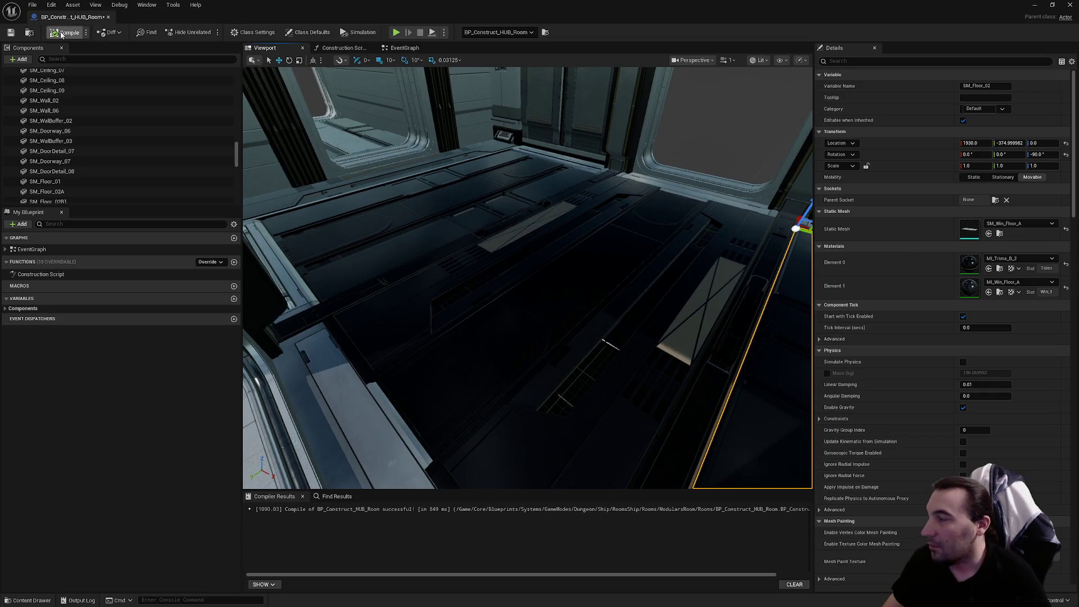
pyautogui.click(10, 33)
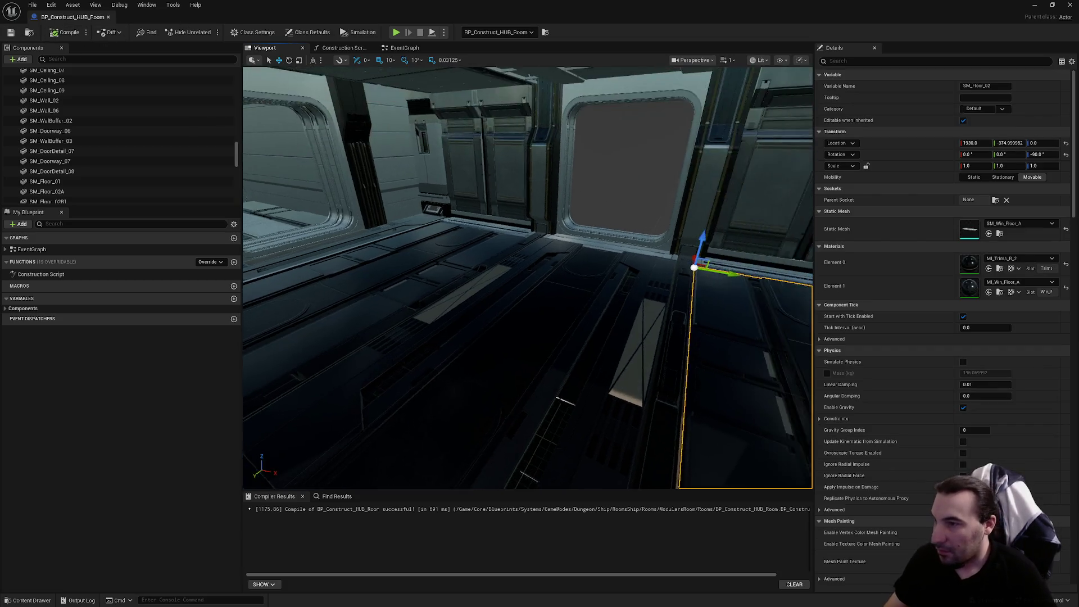
# Step: Set the wall-side floor edge and SM_Floor_02A second slots to MI_Win_FloorEdge_B2
pyautogui.moveTo(638, 307)
pyautogui.mouseDown()
pyautogui.moveTo(629, 303)
pyautogui.moveTo(638, 306)
pyautogui.mouseUp()
pyautogui.click(506, 386)
pyautogui.click(1019, 282)
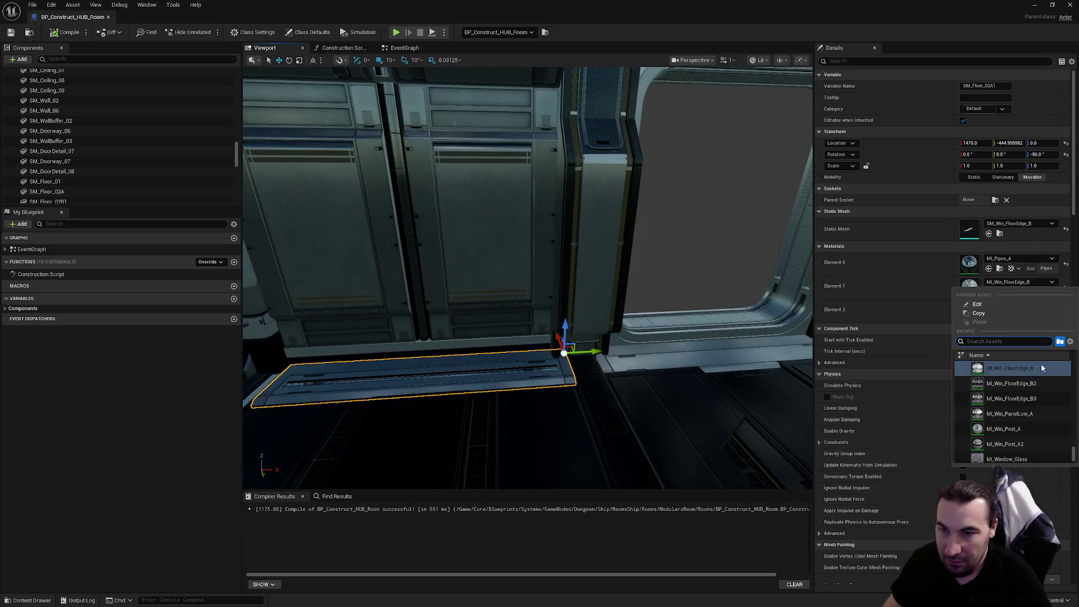
pyautogui.click(1011, 383)
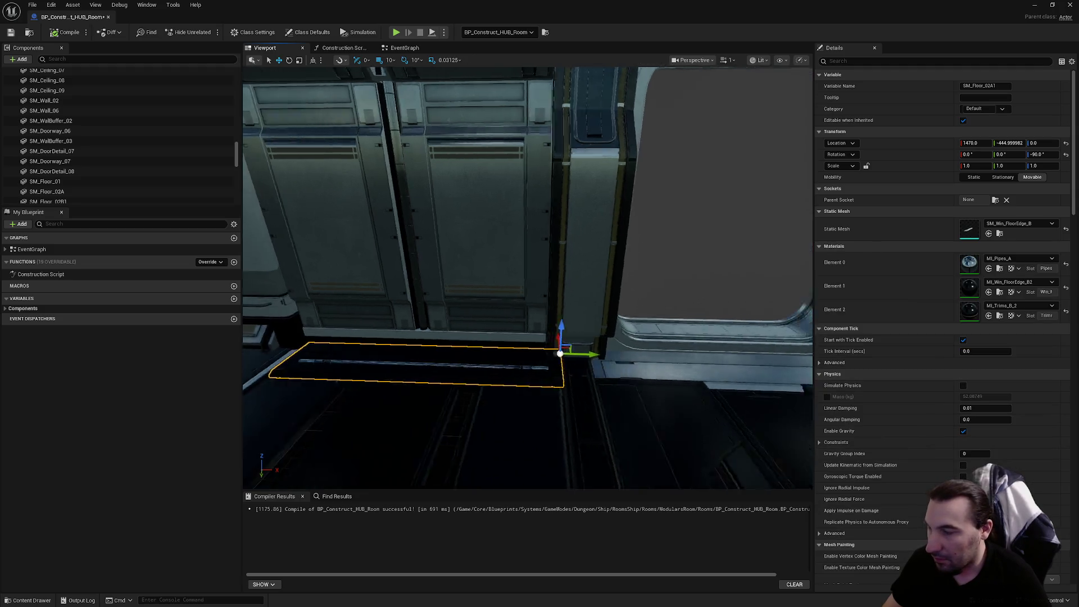
pyautogui.click(648, 344)
pyautogui.click(1023, 283)
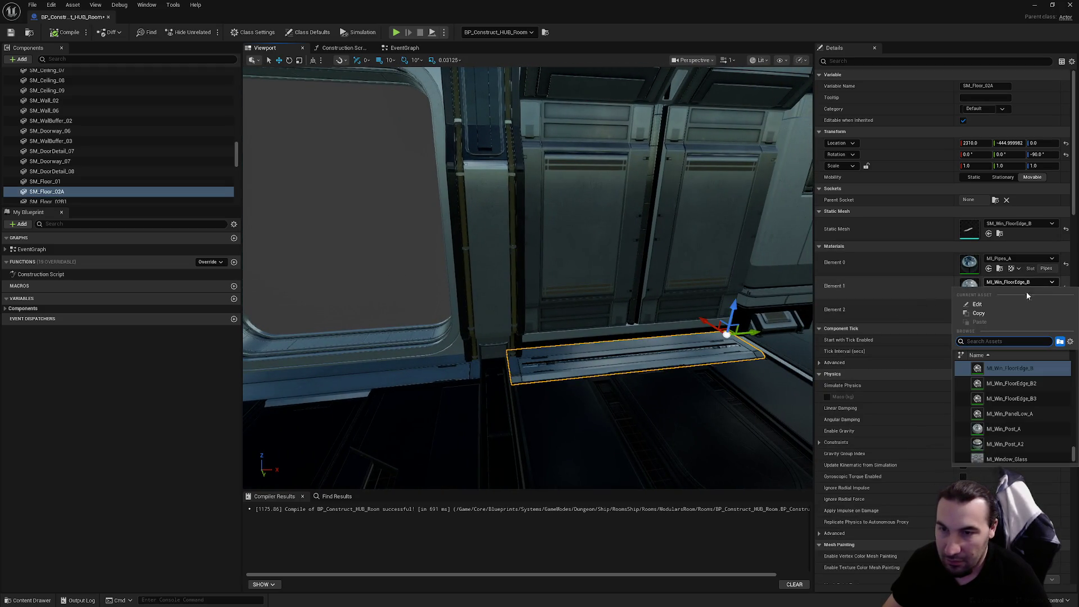
pyautogui.click(1025, 385)
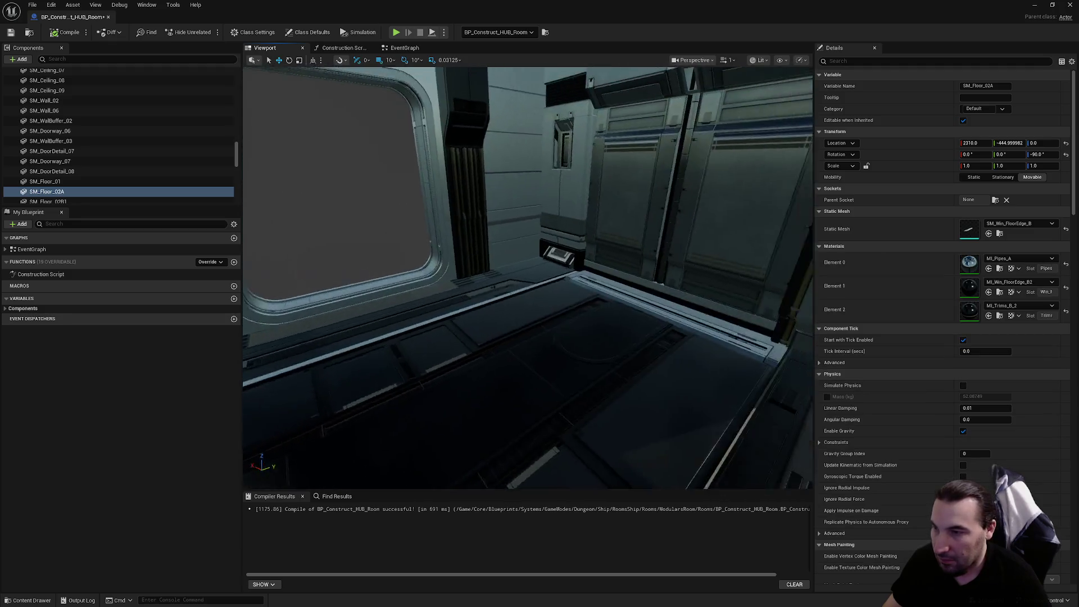
pyautogui.click(614, 291)
pyautogui.click(1023, 283)
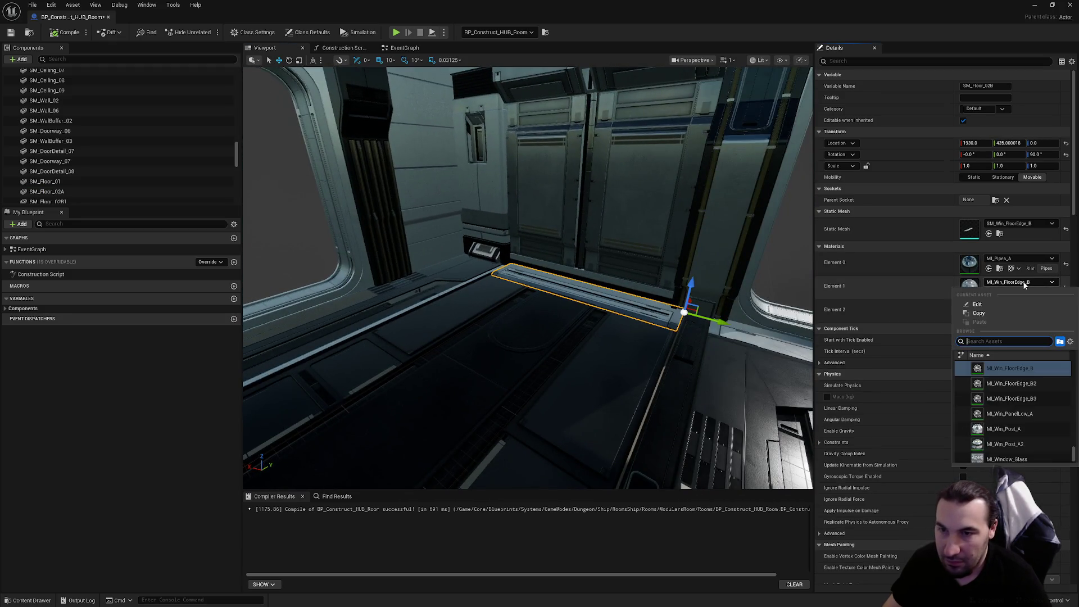
pyautogui.press('Escape')
# Step: Apply MI_Win_FloorEdge_B2 to SM_Floor_02B1 and the middle floor strip
pyautogui.moveTo(625, 324); pyautogui.dragTo(626, 298)
pyautogui.click(730, 297)
pyautogui.click(995, 283)
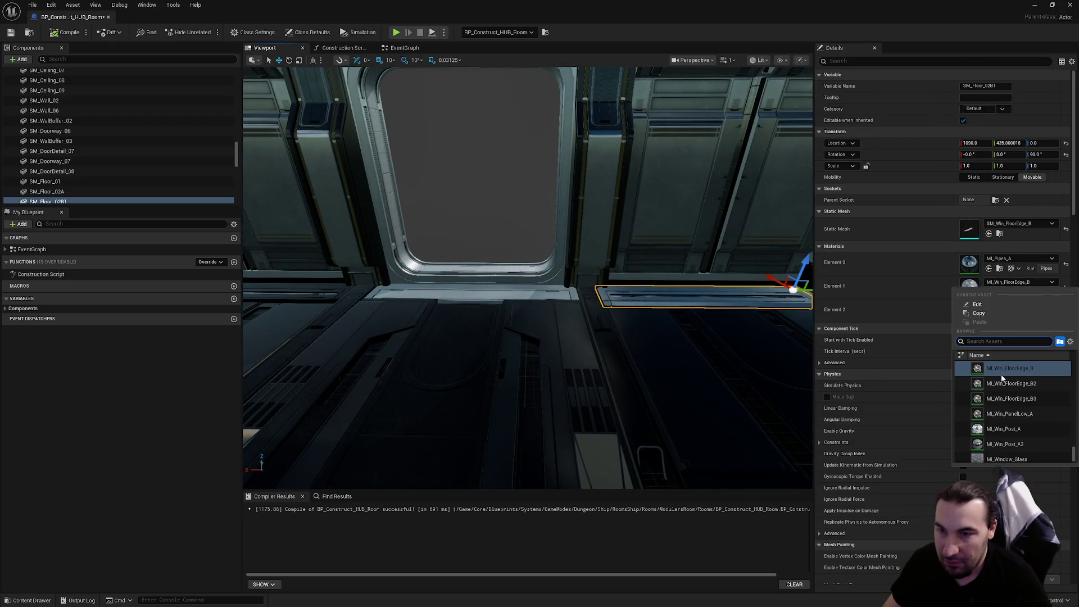
pyautogui.click(1009, 383)
pyautogui.click(505, 290)
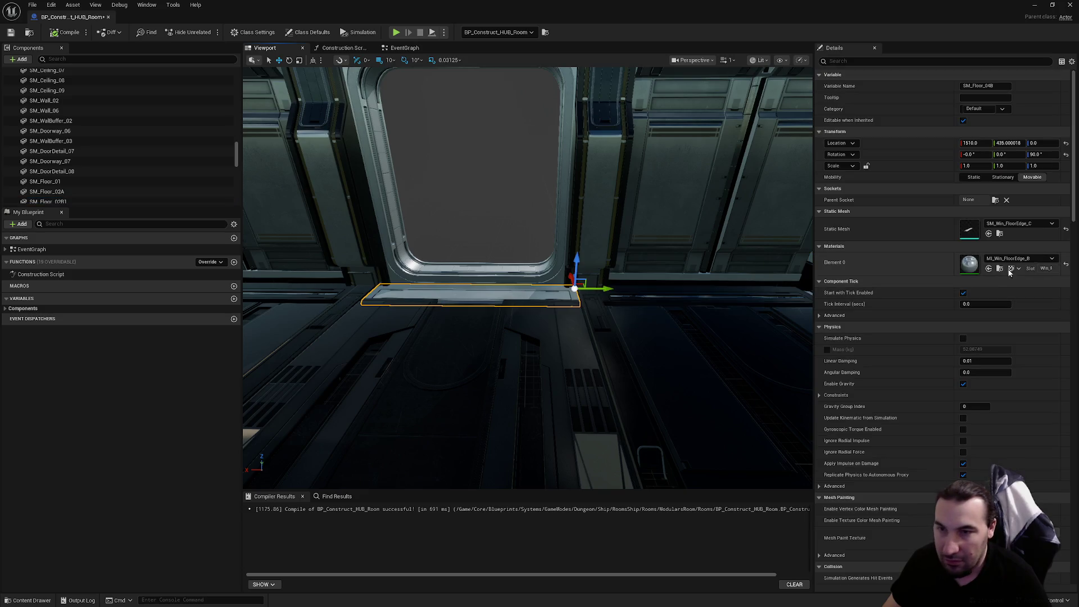
pyautogui.click(1009, 259)
pyautogui.click(881, 349)
pyautogui.moveTo(652, 325); pyautogui.dragTo(567, 353)
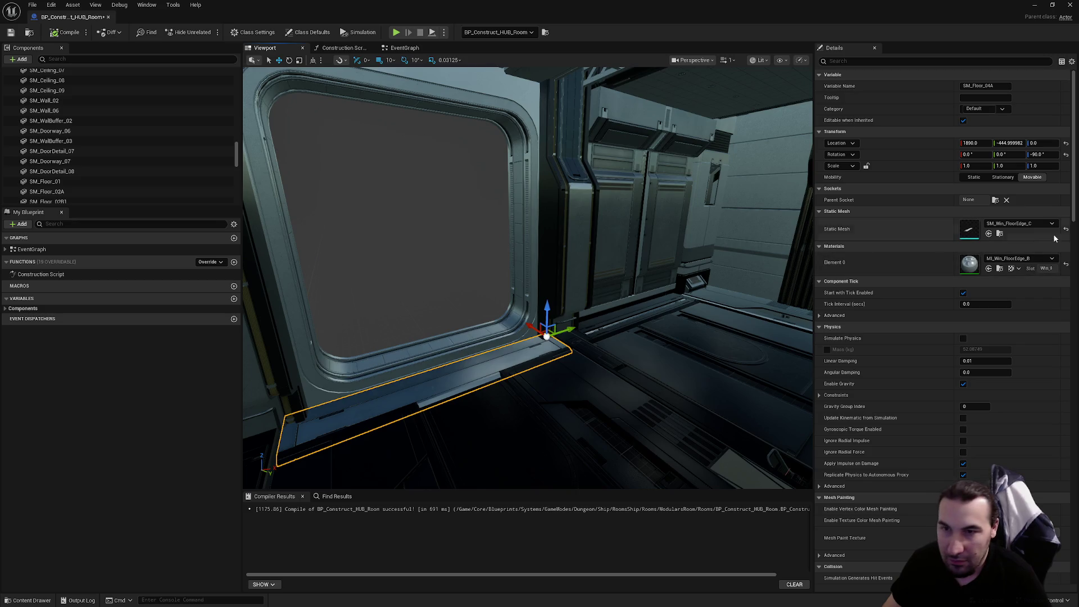
pyautogui.click(1031, 259)
pyautogui.click(1038, 348)
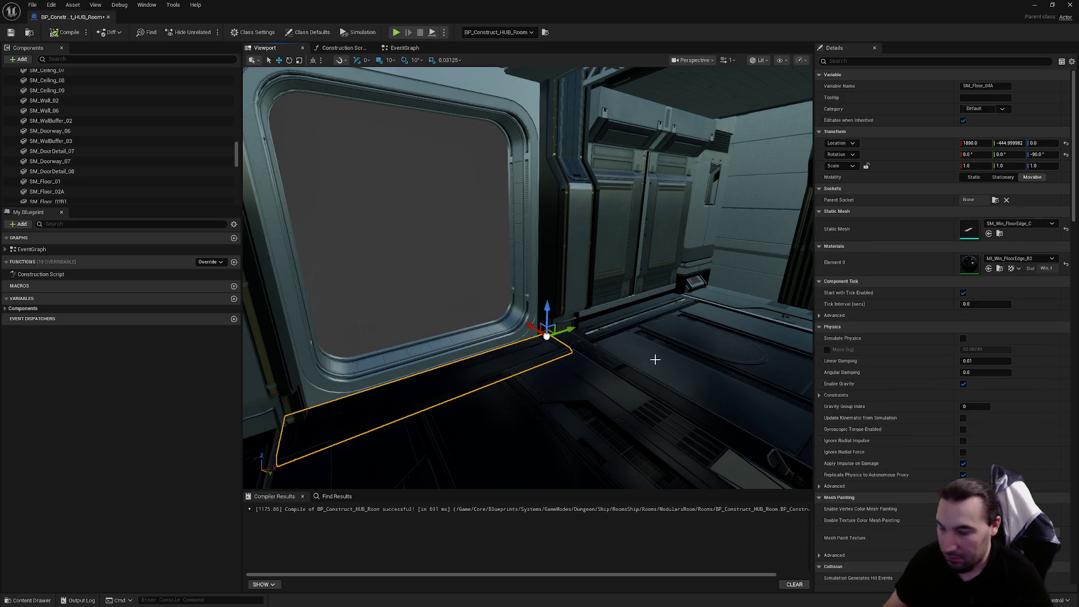
pyautogui.moveTo(652, 353)
pyautogui.mouseDown()
pyautogui.moveTo(605, 346)
pyautogui.moveTo(337, 225)
pyautogui.moveTo(2, 3)
pyautogui.mouseUp()
pyautogui.moveTo(428, 229)
pyautogui.mouseDown()
pyautogui.moveTo(428, 203)
pyautogui.moveTo(449, 191)
pyautogui.moveTo(416, 194)
pyautogui.moveTo(429, 230)
pyautogui.mouseUp()
pyautogui.click(429, 229)
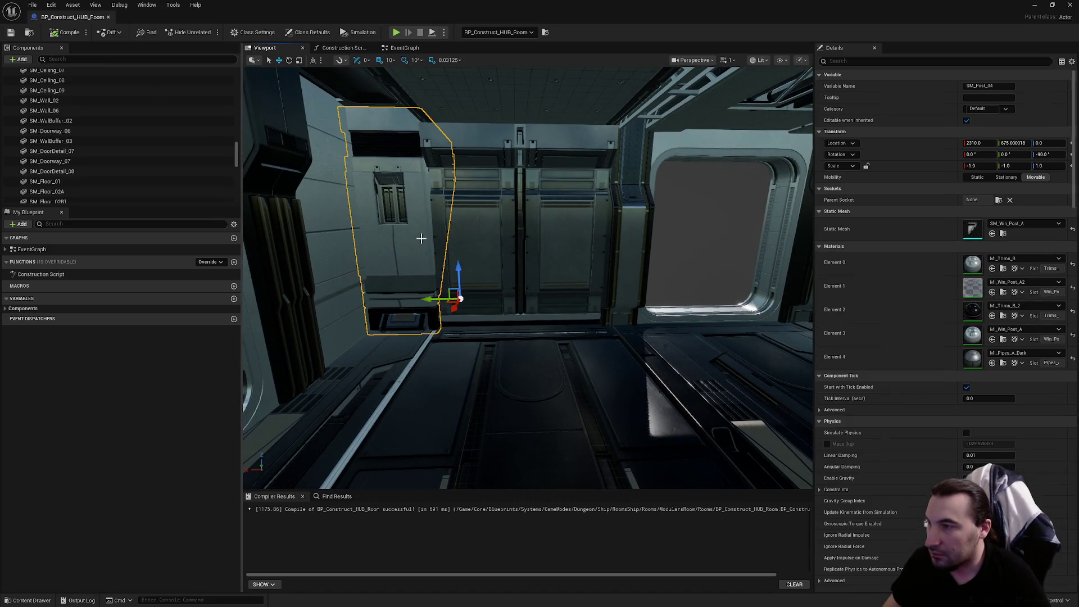
# Step: Switch SM_Post_04's first material slot to MI_Trims_B_2
pyautogui.moveTo(743, 260); pyautogui.dragTo(674, 241)
pyautogui.click(1015, 260)
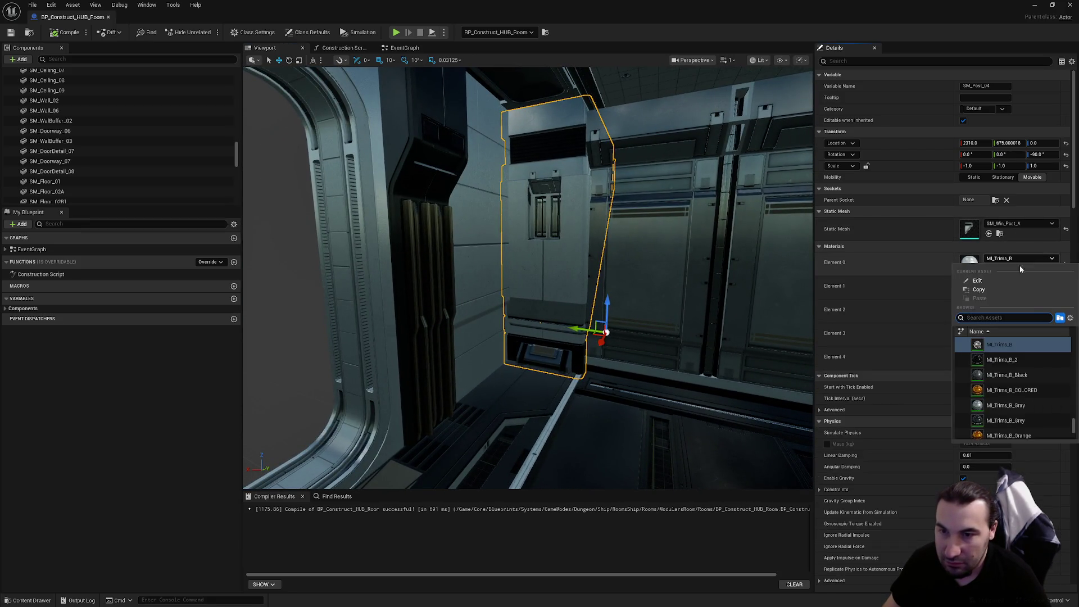
pyautogui.click(1026, 358)
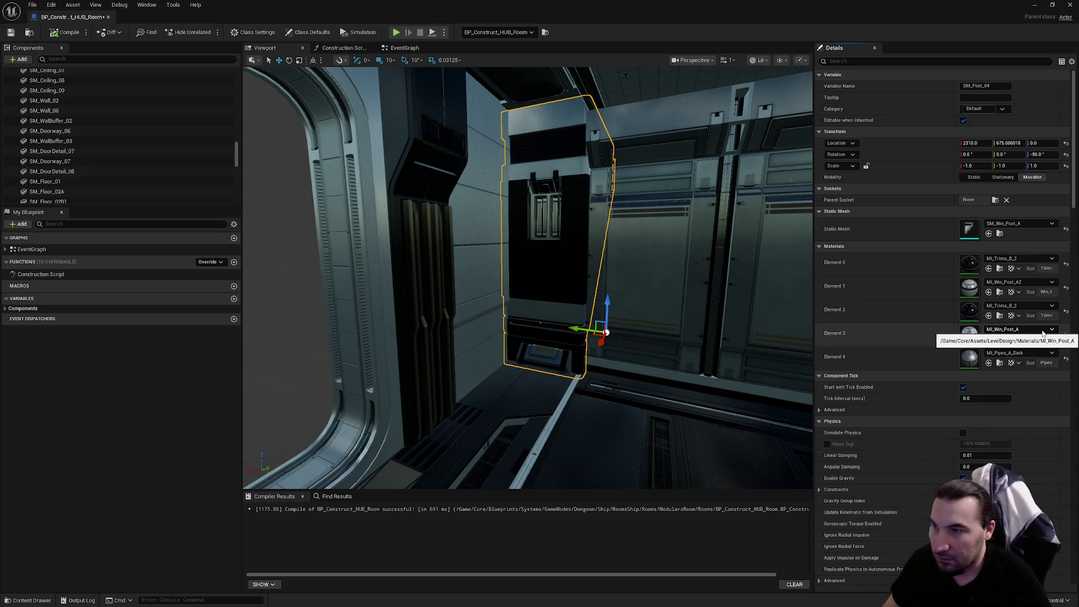
pyautogui.moveTo(587, 253); pyautogui.dragTo(544, 250)
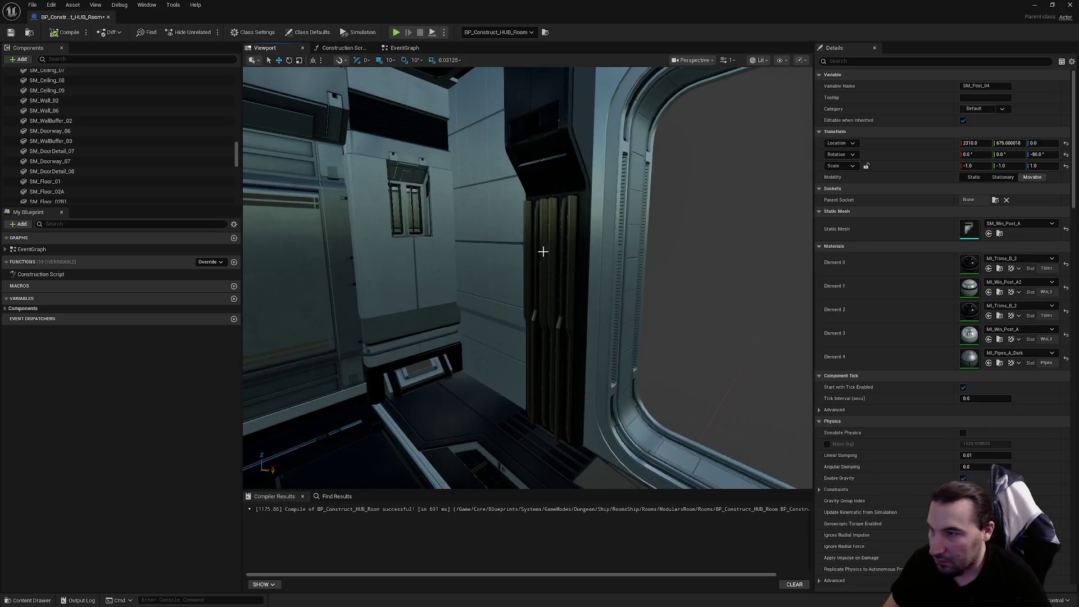
pyautogui.rightClick(928, 267)
pyautogui.click(949, 286)
# Step: Paste MI_Trims_B_2 into the remaining window posts' first trim slots
pyautogui.moveTo(662, 257); pyautogui.dragTo(618, 256)
pyautogui.moveTo(332, 249)
pyautogui.mouseDown()
pyautogui.moveTo(309, 250)
pyautogui.moveTo(331, 250)
pyautogui.mouseUp()
pyautogui.rightClick(913, 263)
pyautogui.click(931, 288)
pyautogui.moveTo(484, 248)
pyautogui.mouseDown()
pyautogui.moveTo(449, 249)
pyautogui.moveTo(494, 289)
pyautogui.mouseUp()
pyautogui.click(494, 289)
pyautogui.rightClick(927, 265)
pyautogui.click(961, 294)
pyautogui.moveTo(621, 293); pyautogui.dragTo(550, 291)
pyautogui.click(552, 290)
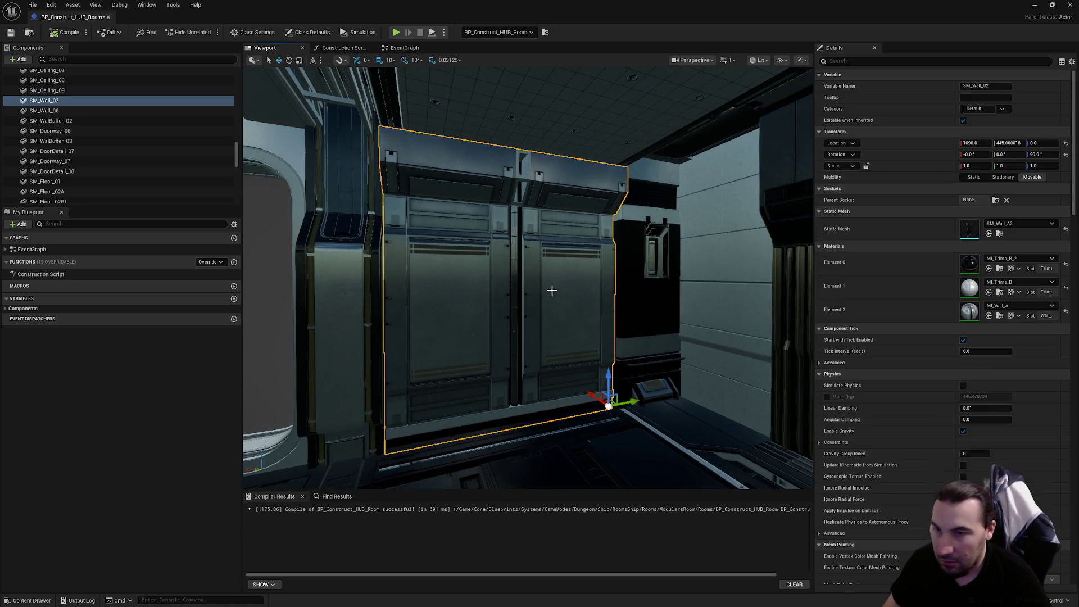
# Step: Set the double-door wall's second material slot to MI_Trims_B_Black
pyautogui.click(1018, 282)
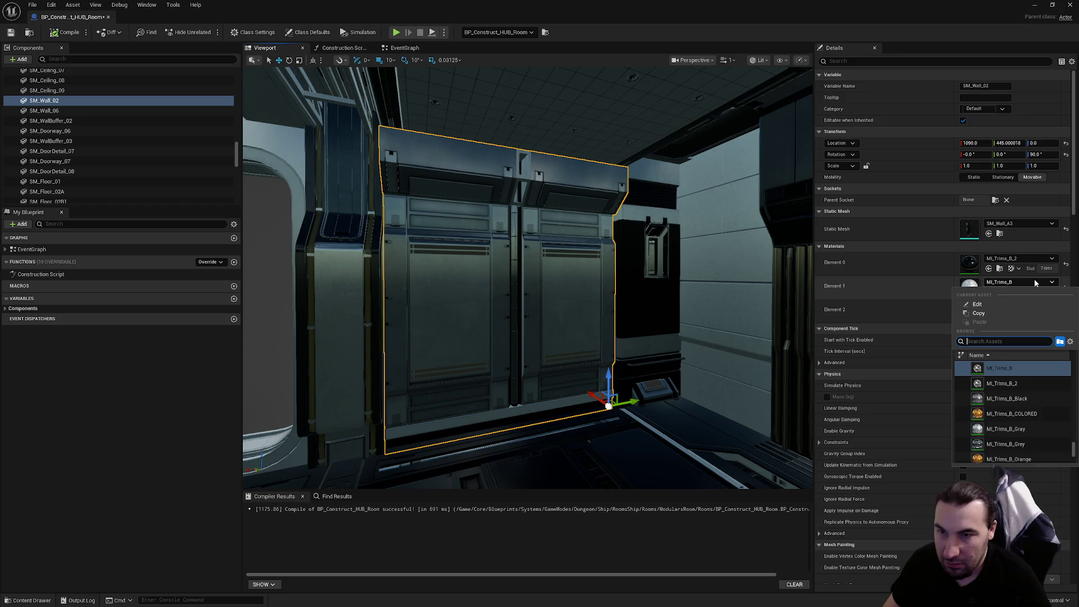
pyautogui.click(1005, 398)
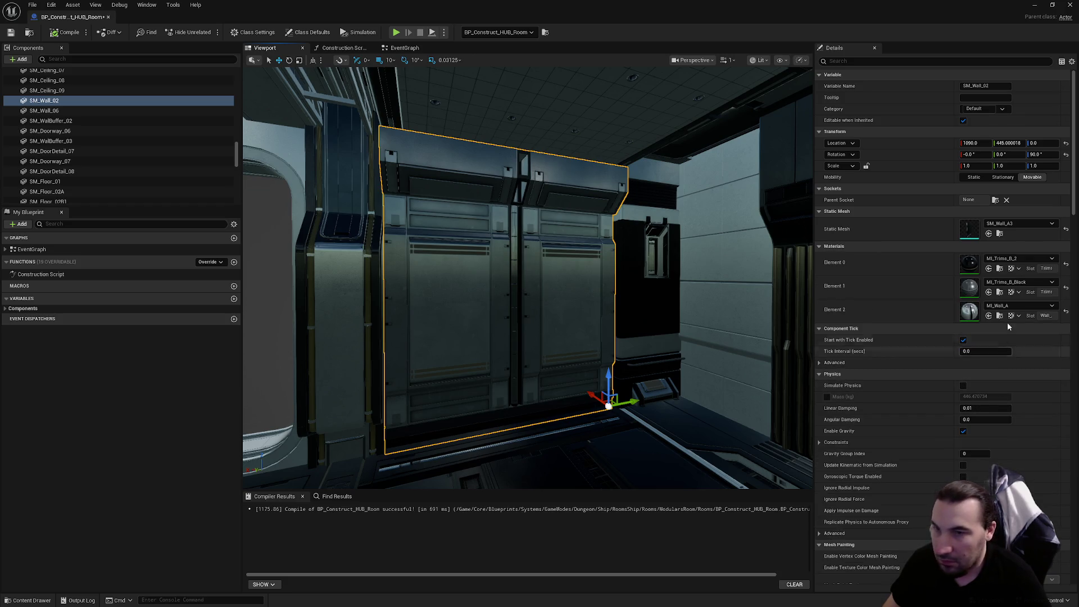
pyautogui.click(1011, 282)
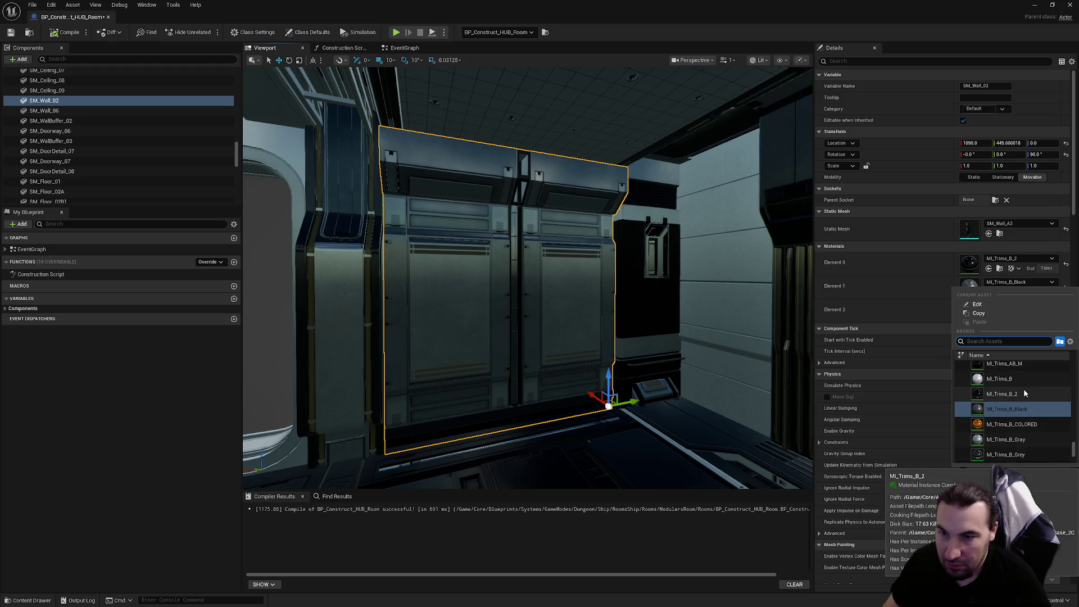
pyautogui.click(943, 315)
# Step: Try MI_Wall_A2 on the wall's third slot, then revert it to MI_Wall_A
pyautogui.click(1016, 307)
pyautogui.click(1005, 422)
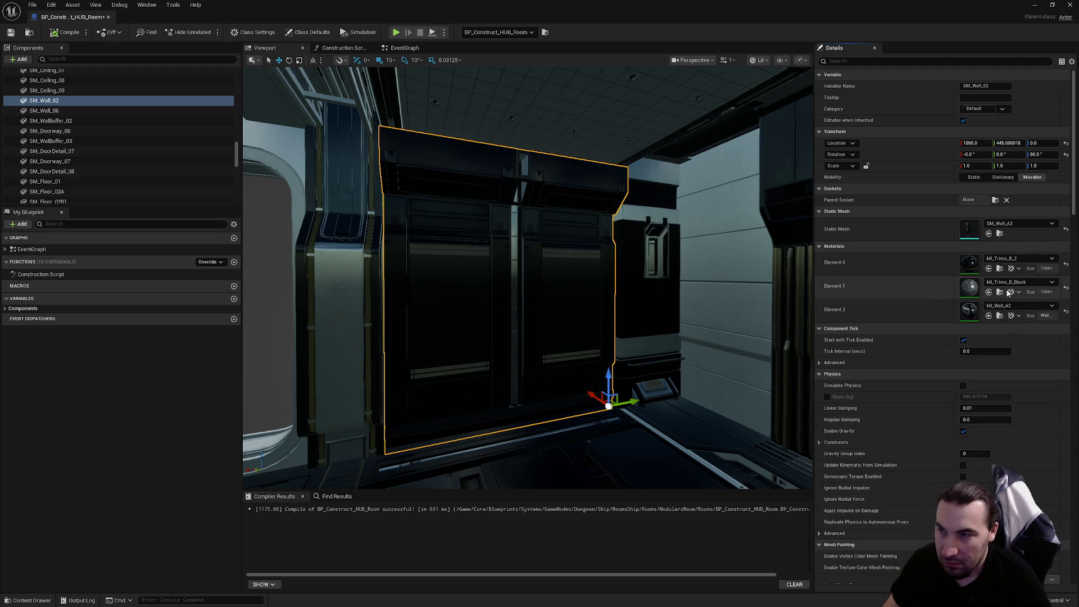
pyautogui.click(1017, 306)
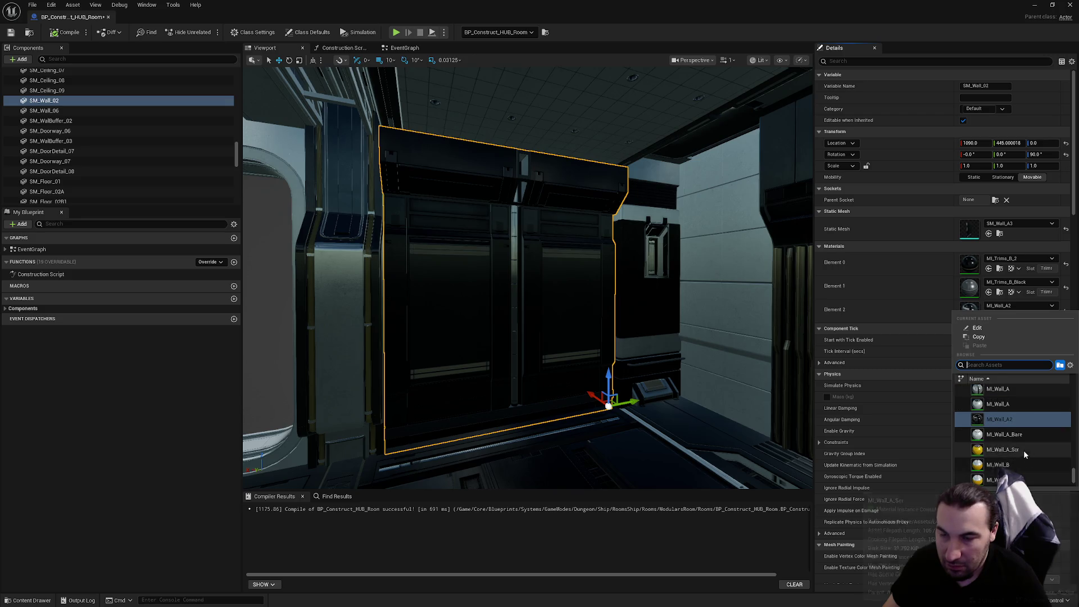
pyautogui.click(1004, 404)
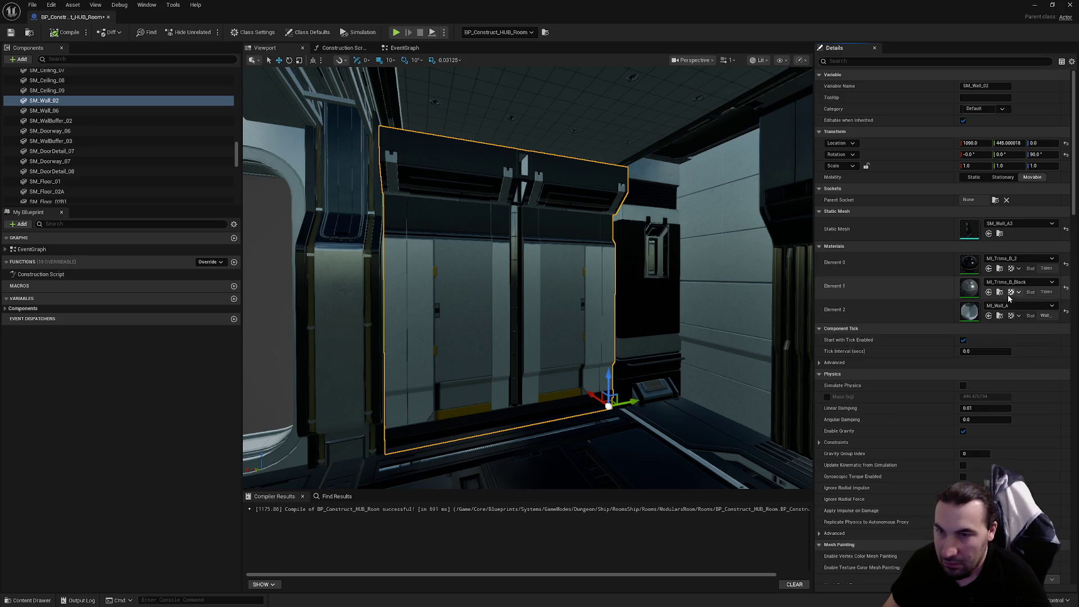
pyautogui.rightClick(896, 311)
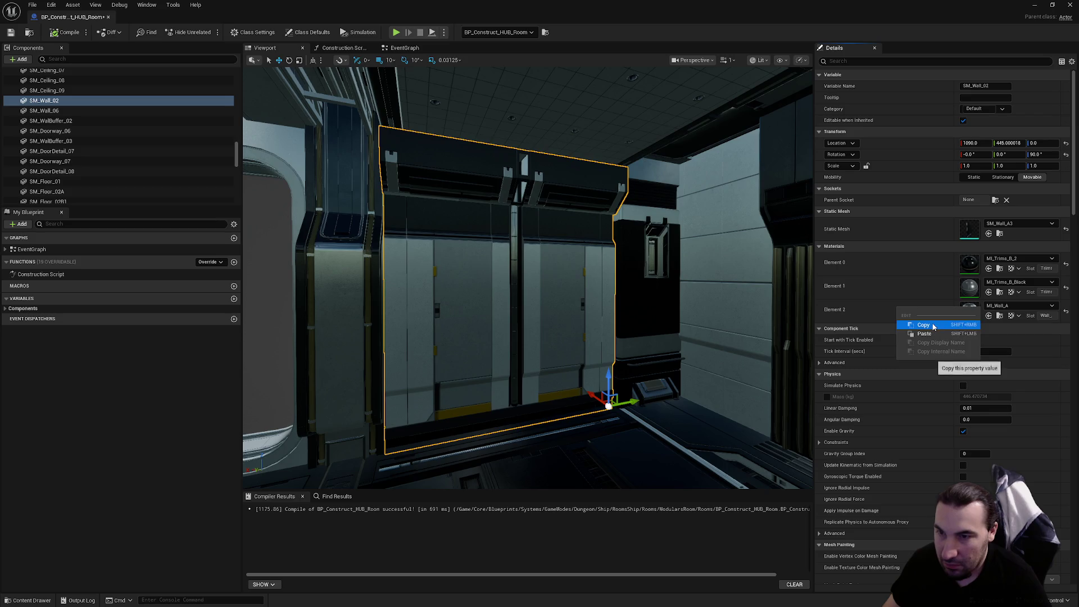
# Step: Keep MI_Trims_B_2 on the wall's first slot after briefly trying MI_Trims_B
pyautogui.click(1024, 258)
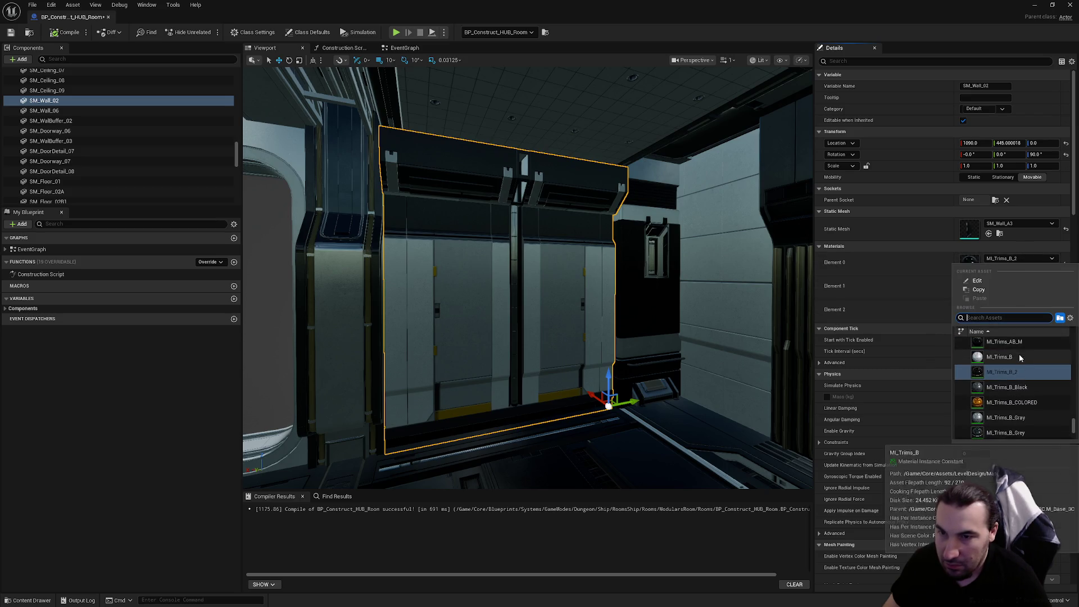
pyautogui.click(1019, 353)
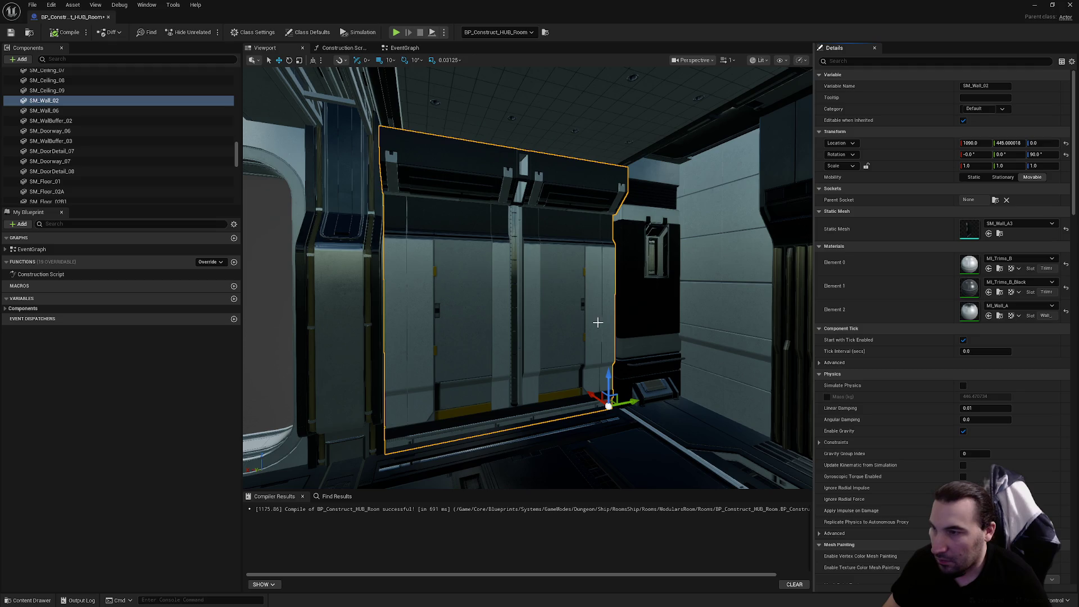
pyautogui.click(997, 259)
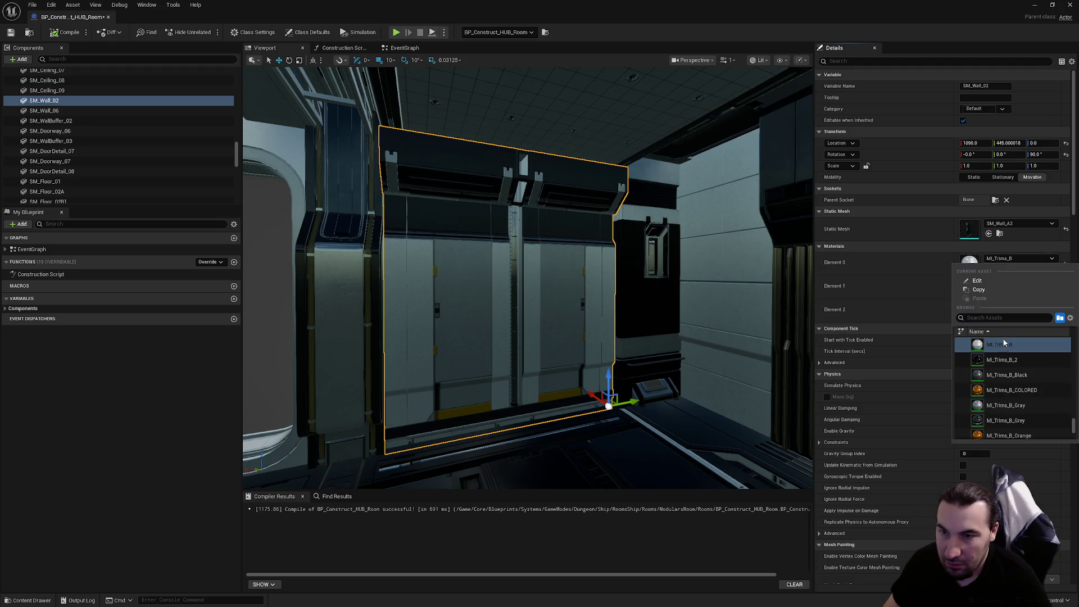
pyautogui.click(1002, 359)
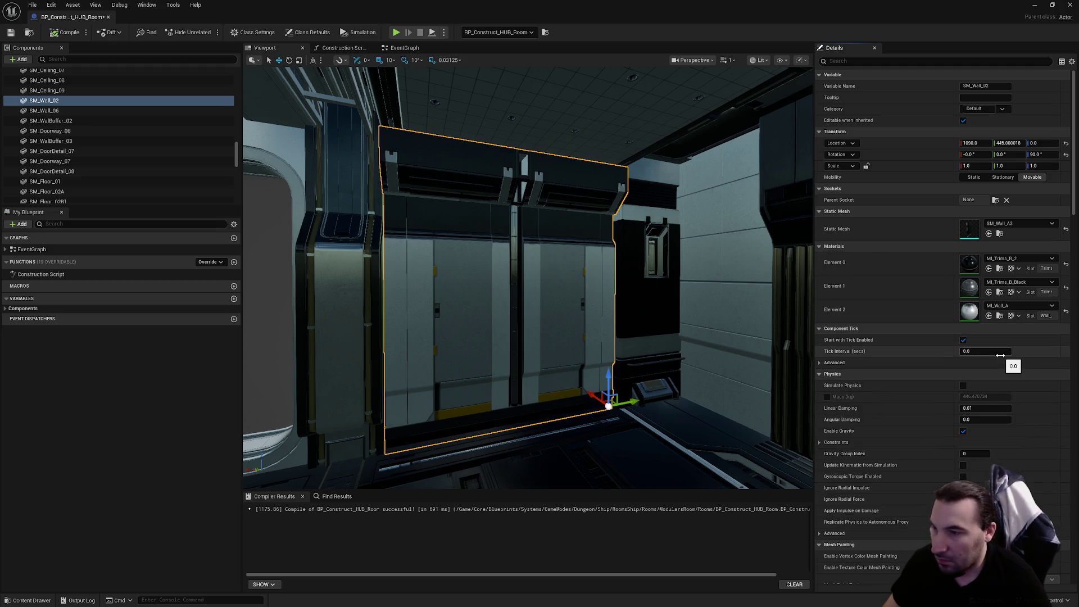
pyautogui.moveTo(799, 284)
pyautogui.mouseDown()
pyautogui.moveTo(656, 291)
pyautogui.moveTo(646, 312)
pyautogui.mouseUp()
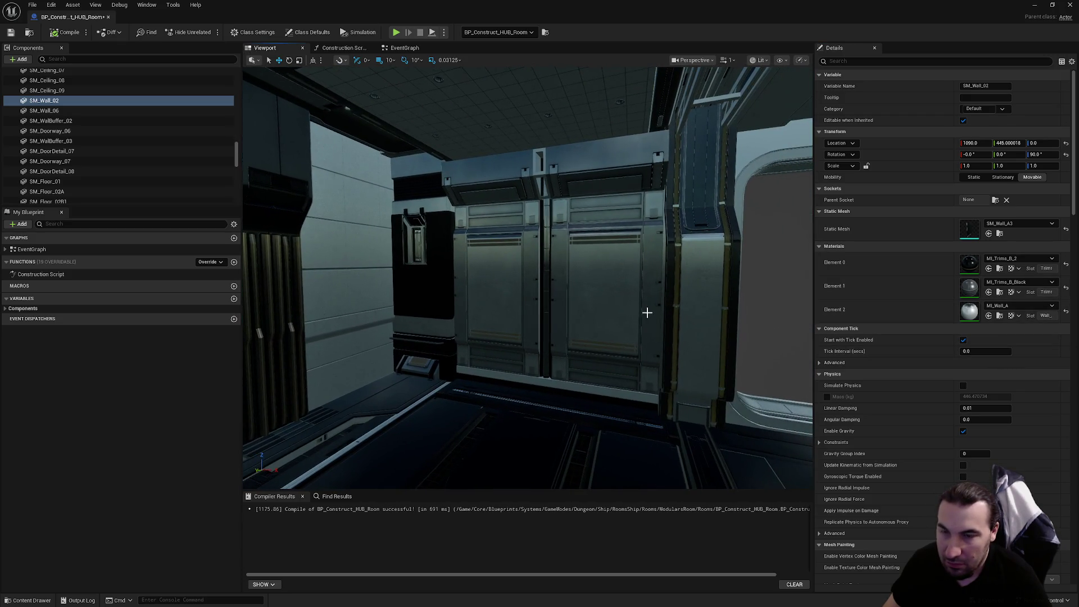
pyautogui.click(647, 312)
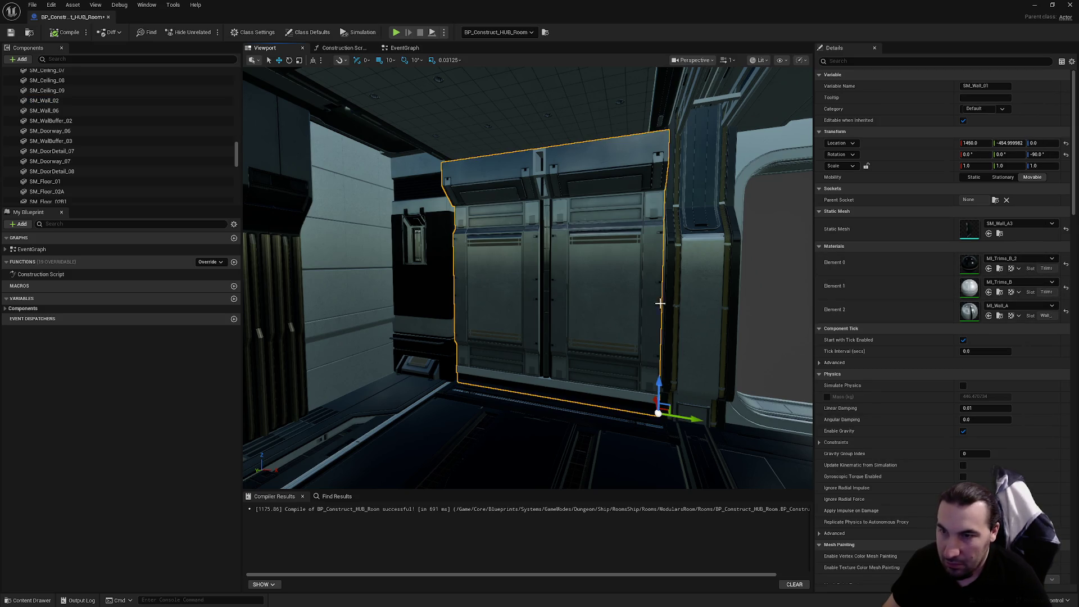
# Step: Set the selected wall panel's Element 2 material to the darker MI_Wall_A2
pyautogui.moveTo(686, 304); pyautogui.dragTo(718, 317)
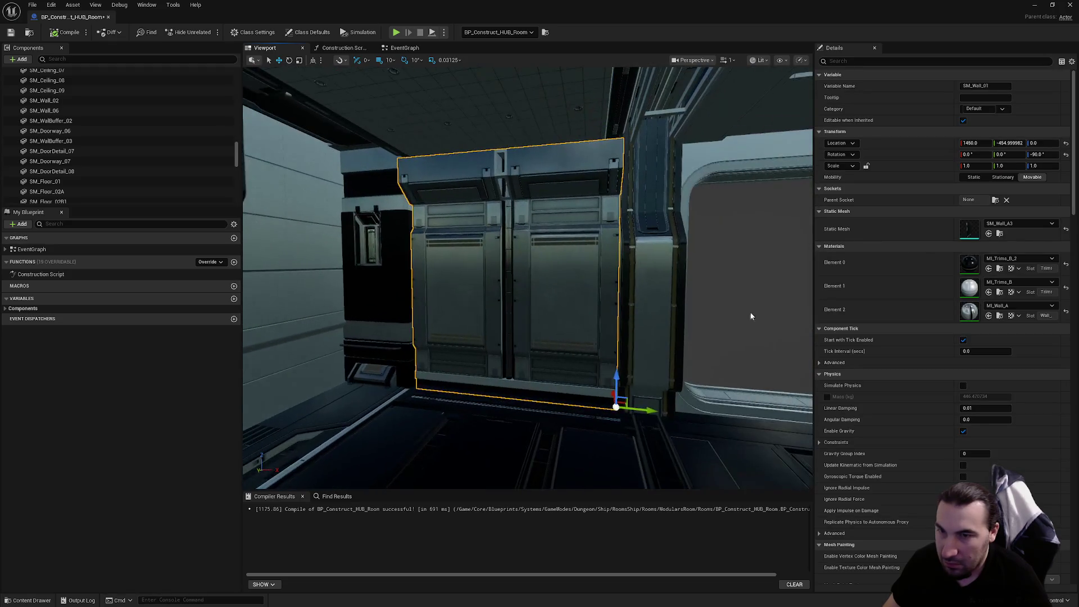
pyautogui.click(1022, 306)
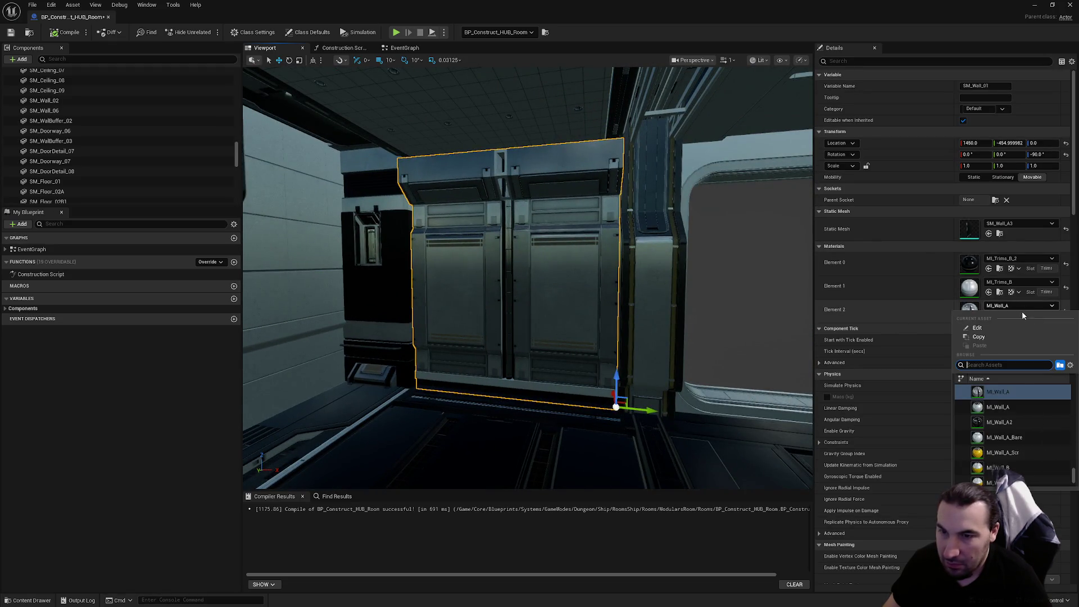
pyautogui.click(1012, 422)
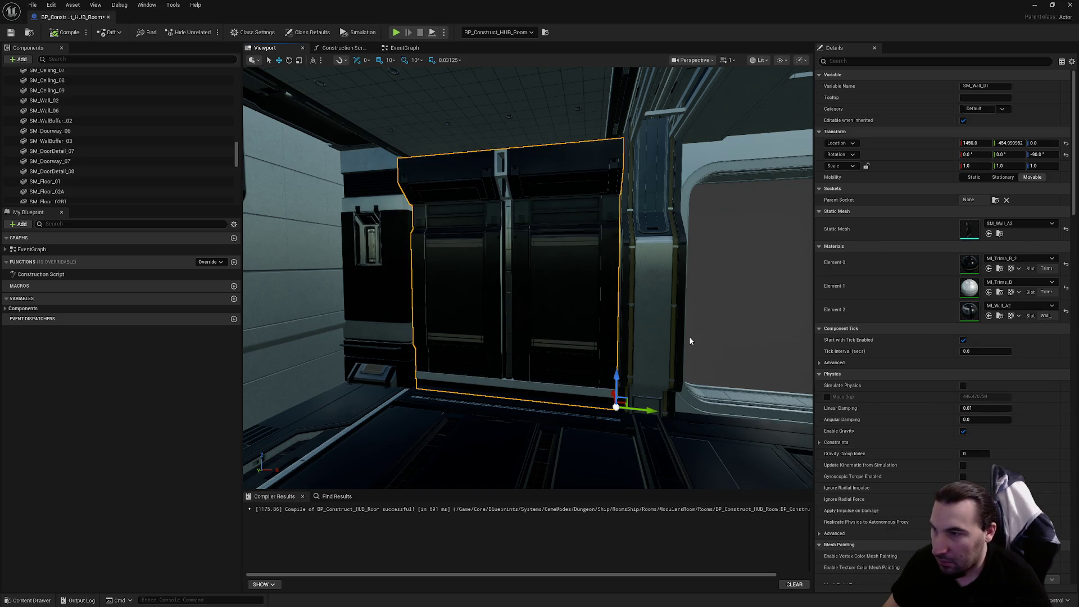
pyautogui.click(1020, 306)
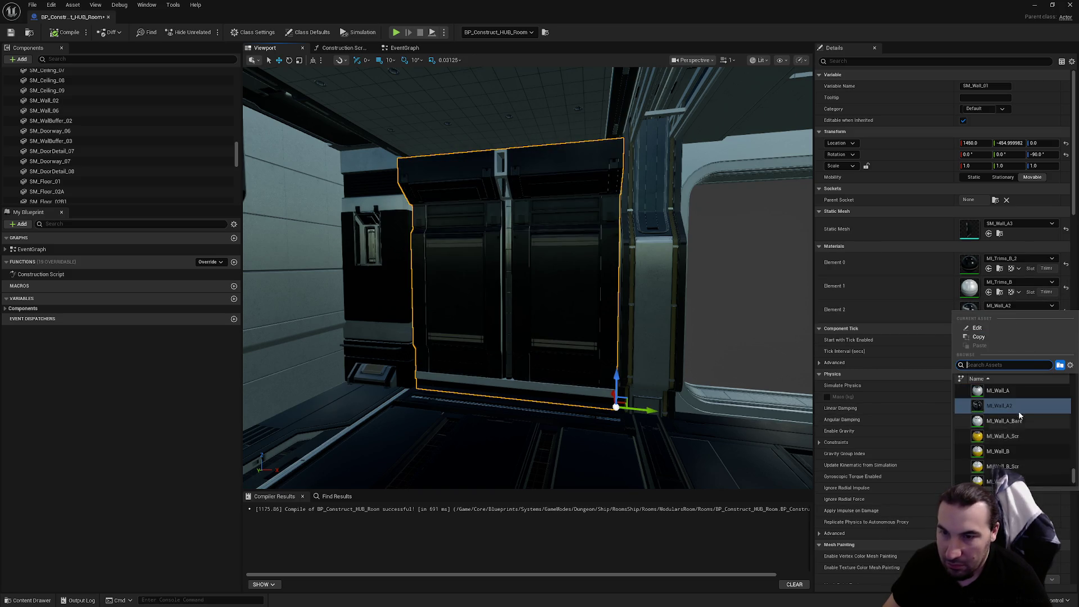
pyautogui.click(1013, 396)
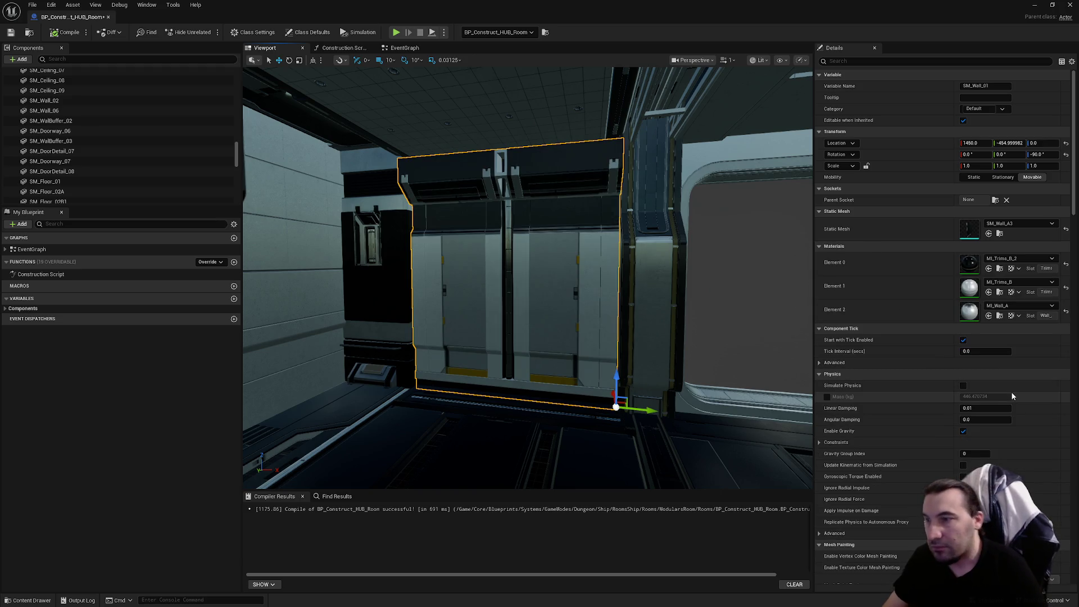
pyautogui.click(1017, 305)
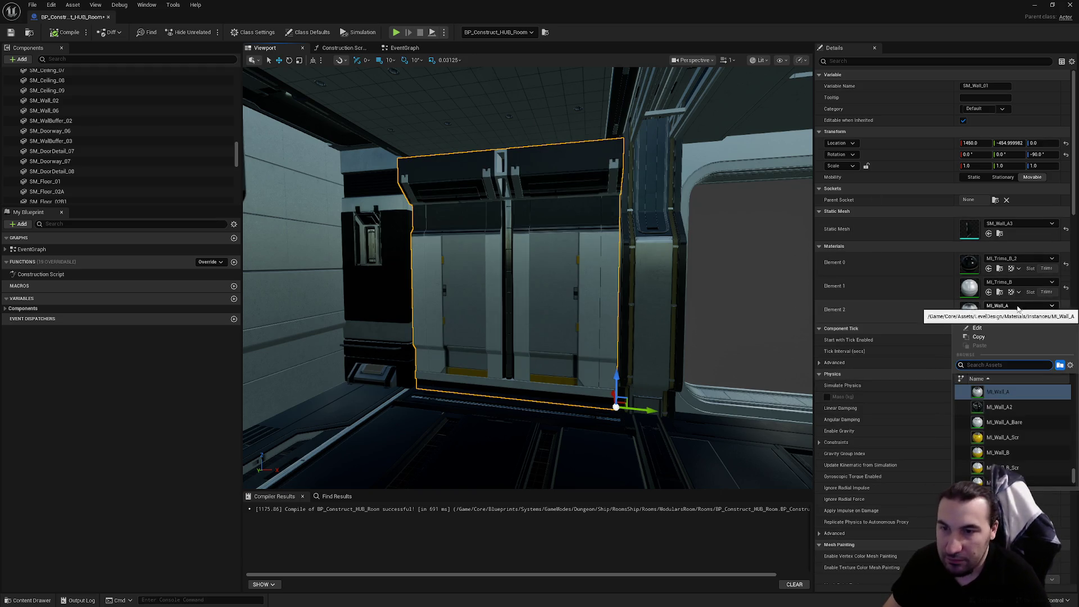
pyautogui.click(1032, 406)
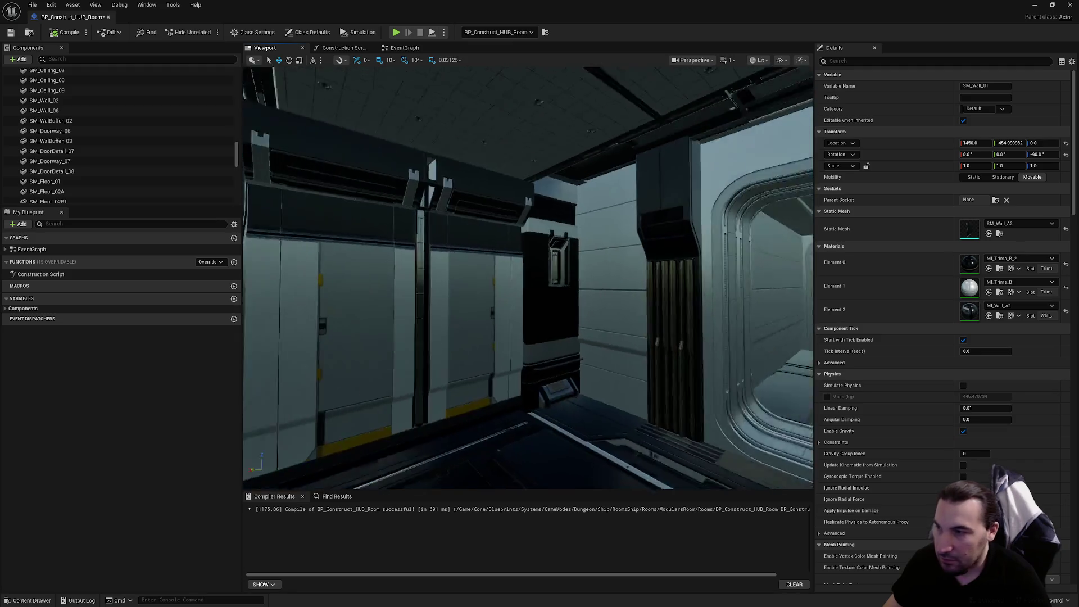
# Step: Switch SM_Wall_02 and the panel beside the doorway to MI_Wall_A2
pyautogui.click(562, 332)
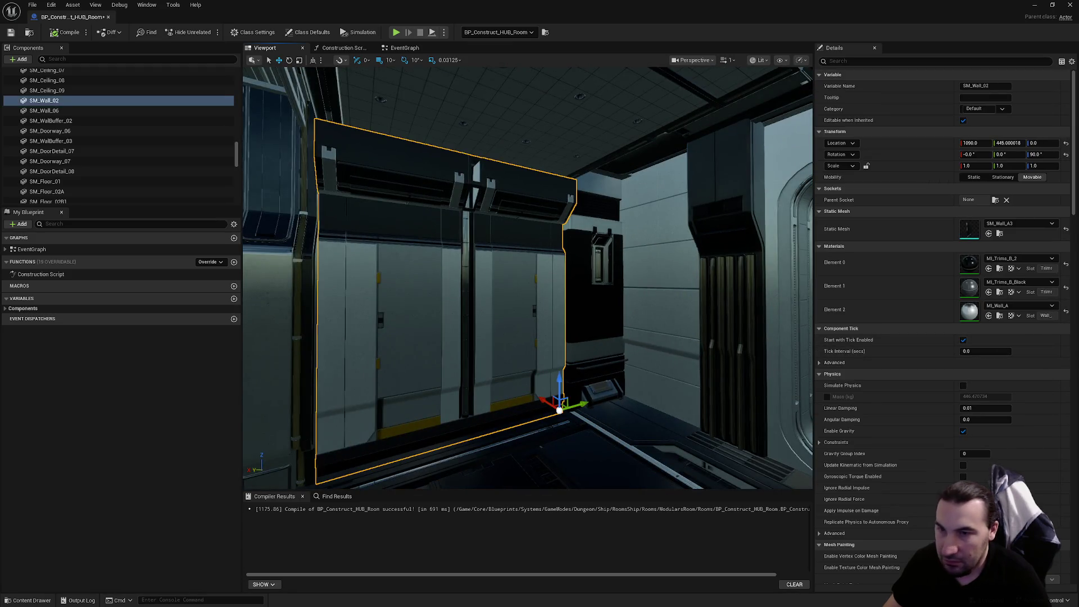
pyautogui.click(1020, 303)
pyautogui.click(1018, 413)
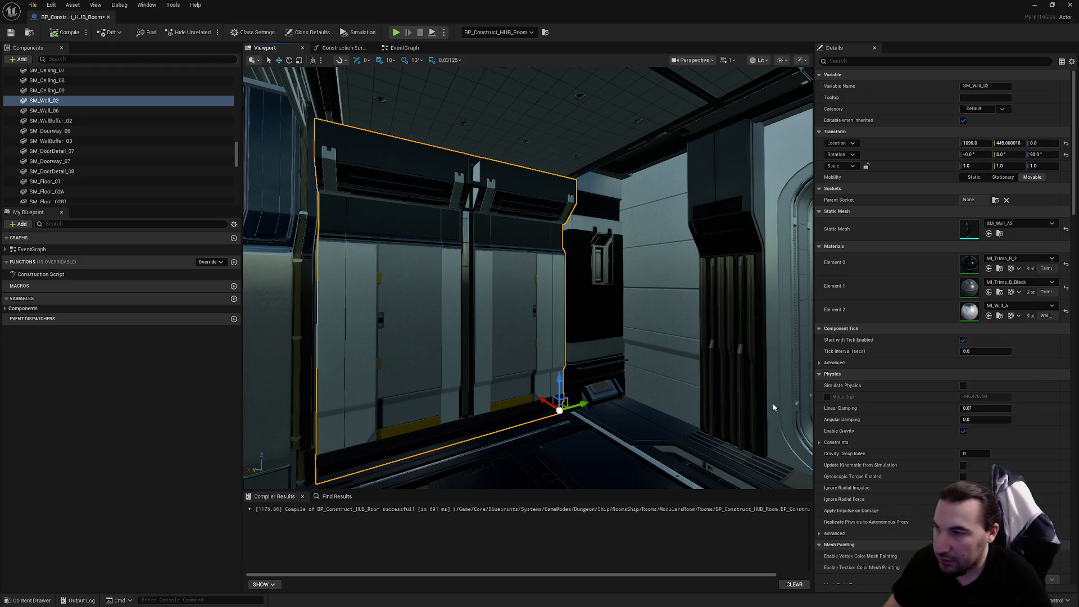
pyautogui.moveTo(801, 412); pyautogui.dragTo(618, 393)
pyautogui.moveTo(529, 370); pyautogui.dragTo(552, 357)
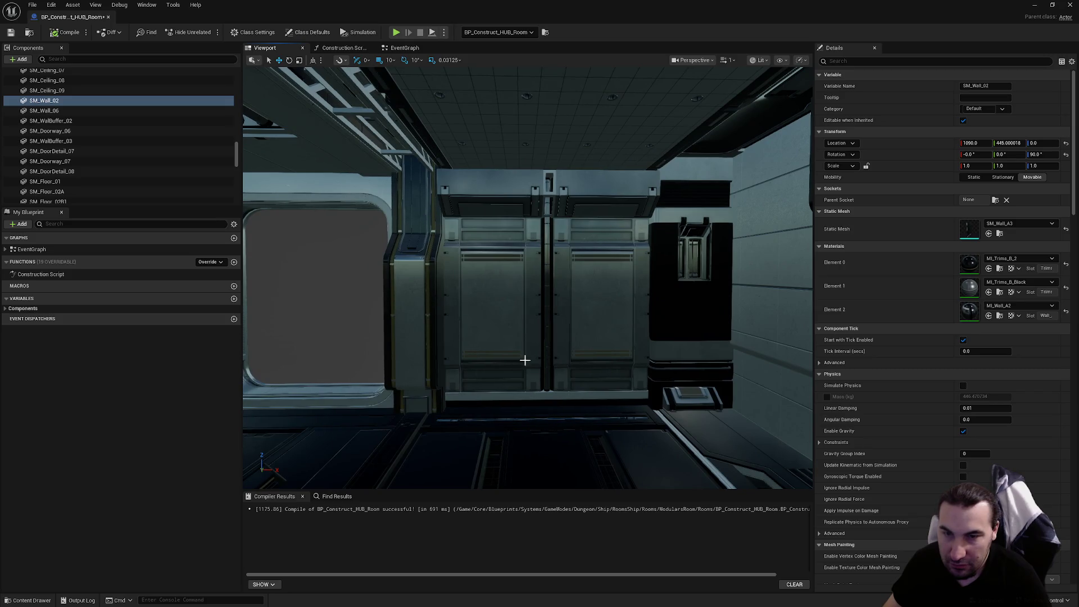
pyautogui.click(551, 358)
pyautogui.click(1030, 305)
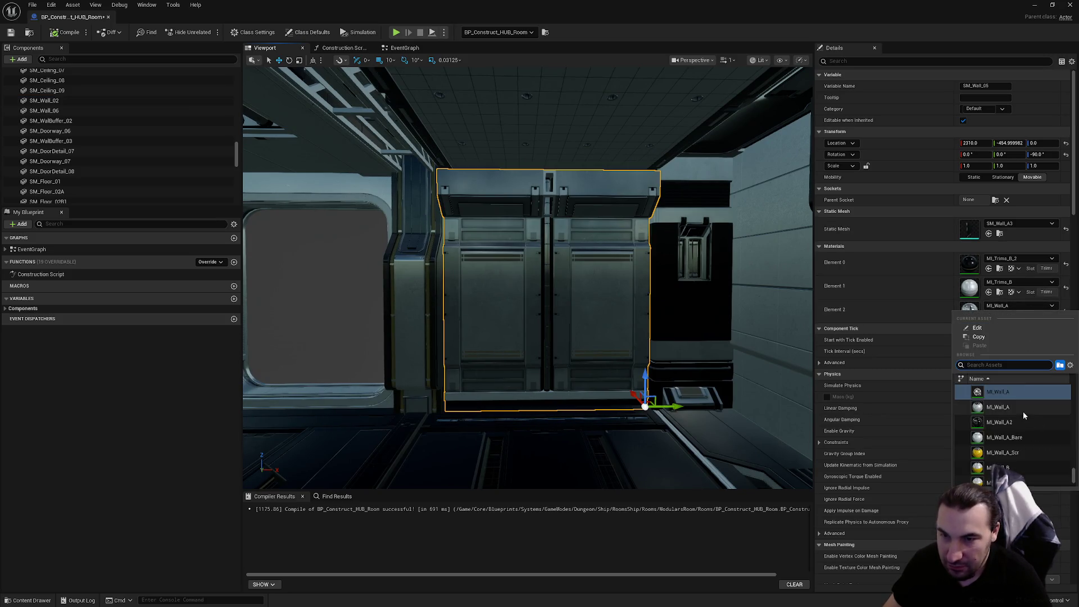
pyautogui.click(1018, 414)
# Step: Give SM_Wall_06 MI_Wall_A2, then frame the view on the doorway piece
pyautogui.moveTo(562, 337); pyautogui.dragTo(629, 323)
pyautogui.click(630, 323)
pyautogui.click(1019, 306)
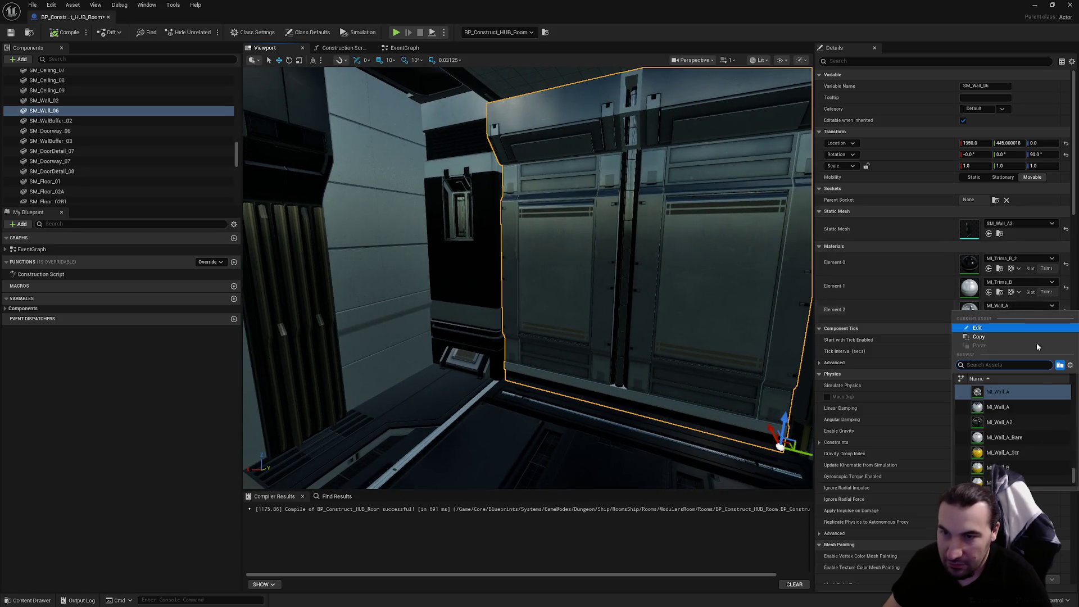
pyautogui.click(998, 422)
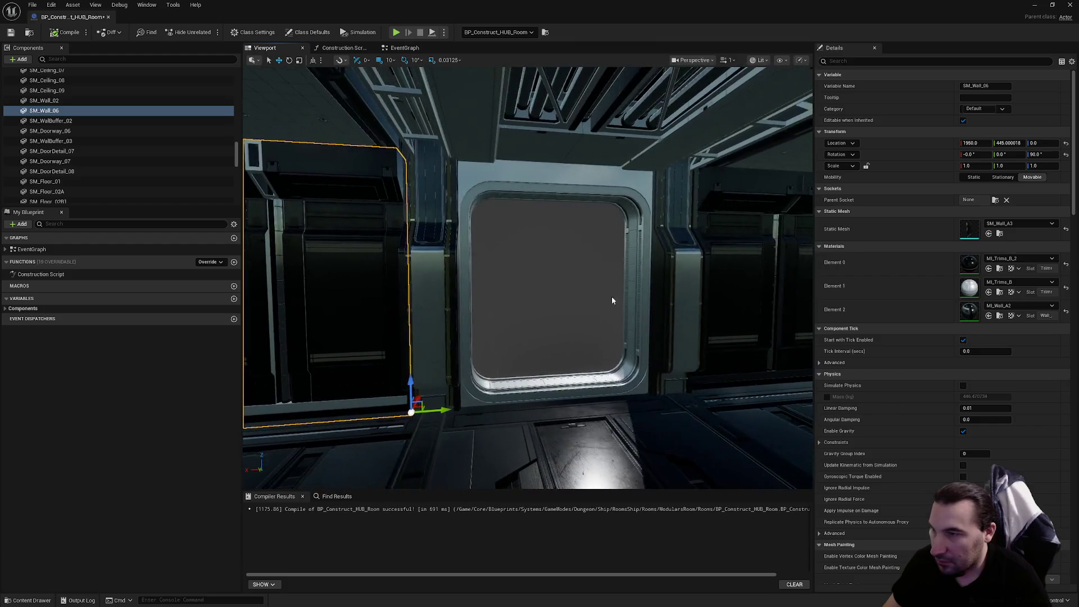
pyautogui.click(612, 306)
pyautogui.press('f')
pyautogui.moveTo(612, 305); pyautogui.dragTo(551, 270)
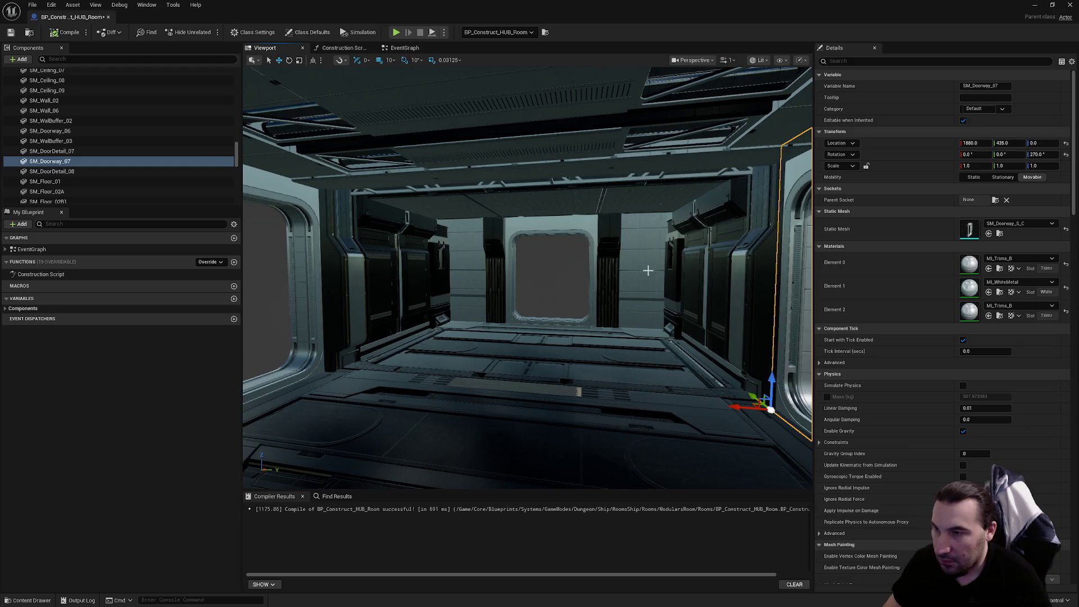
pyautogui.click(656, 270)
pyautogui.moveTo(439, 240); pyautogui.dragTo(440, 240)
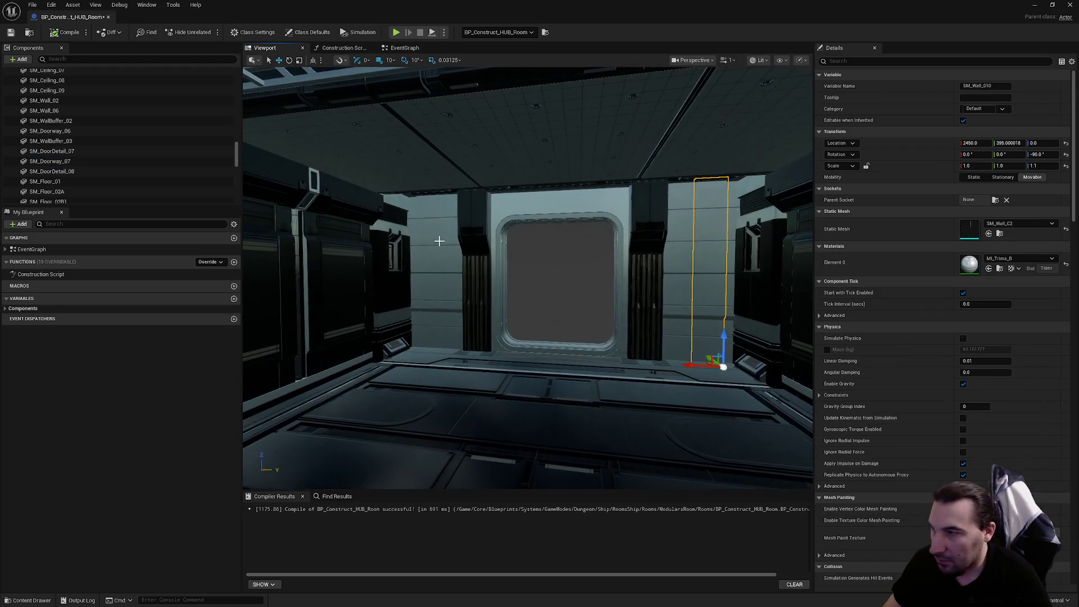
pyautogui.click(402, 204)
pyautogui.click(412, 205)
pyautogui.keyDown('ctrl'); pyautogui.click(427, 210); pyautogui.keyUp('ctrl')
pyautogui.moveTo(427, 209); pyautogui.dragTo(415, 209)
pyautogui.moveTo(614, 210); pyautogui.dragTo(630, 208)
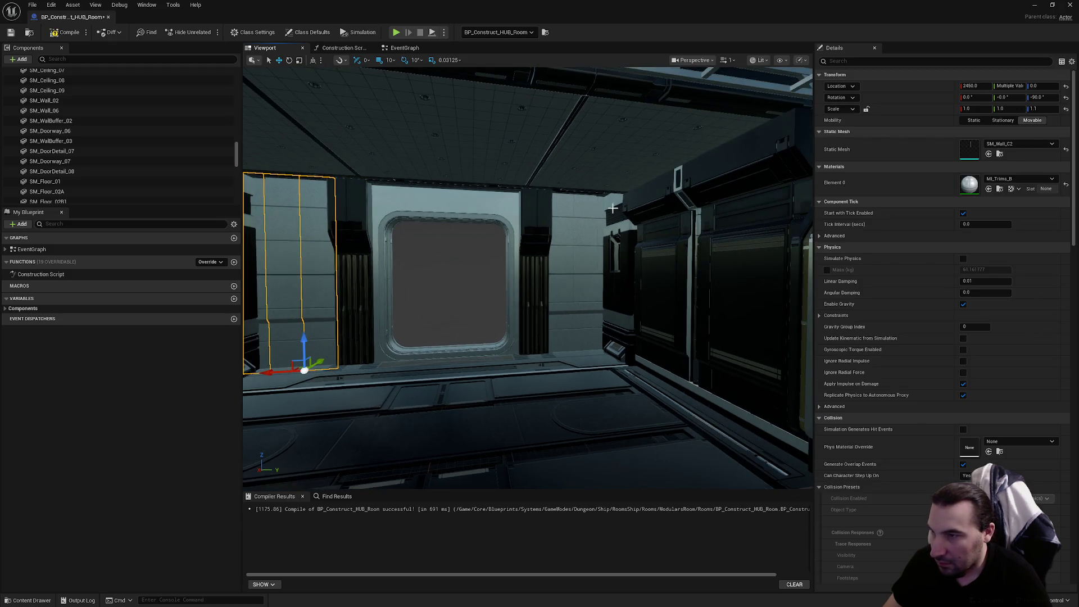
pyautogui.keyDown('ctrl'); pyautogui.click(594, 206); pyautogui.keyUp('ctrl')
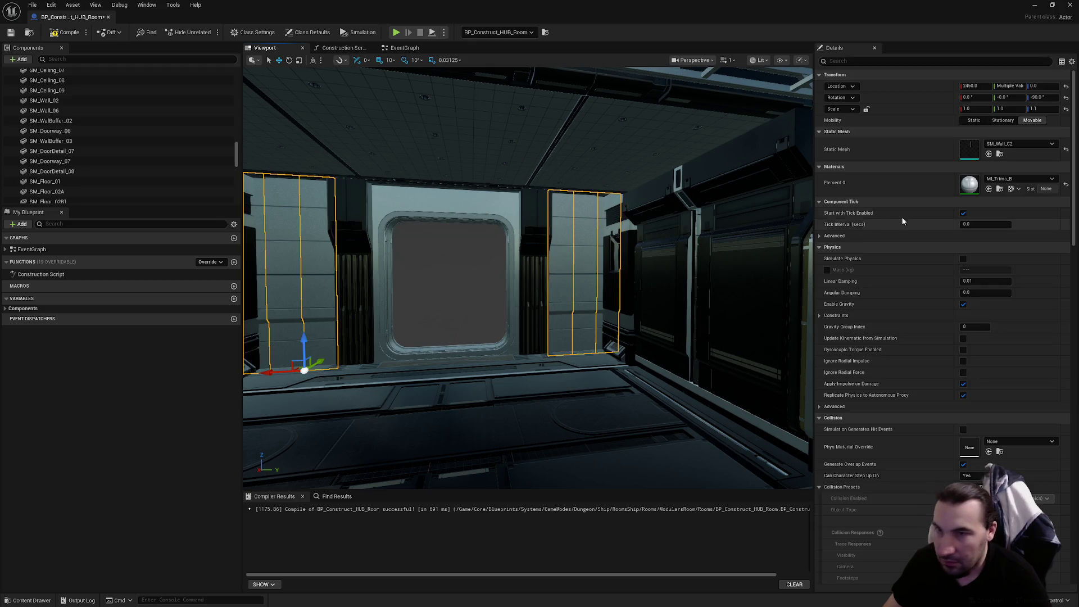
pyautogui.click(1018, 179)
pyautogui.press('Escape')
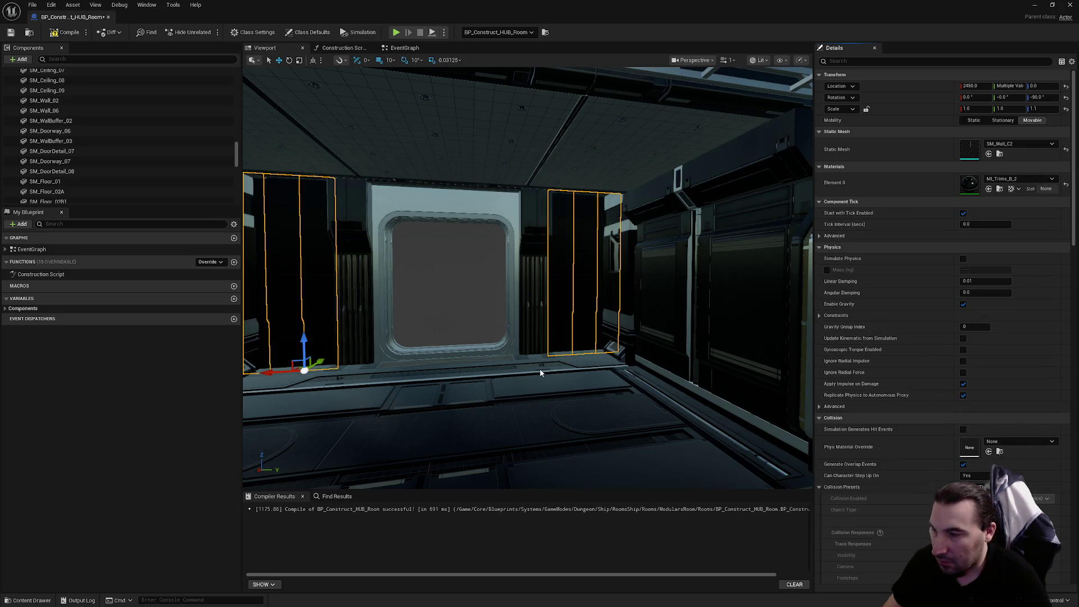
pyautogui.click(618, 388)
pyautogui.moveTo(501, 277); pyautogui.dragTo(441, 220)
pyautogui.click(432, 216)
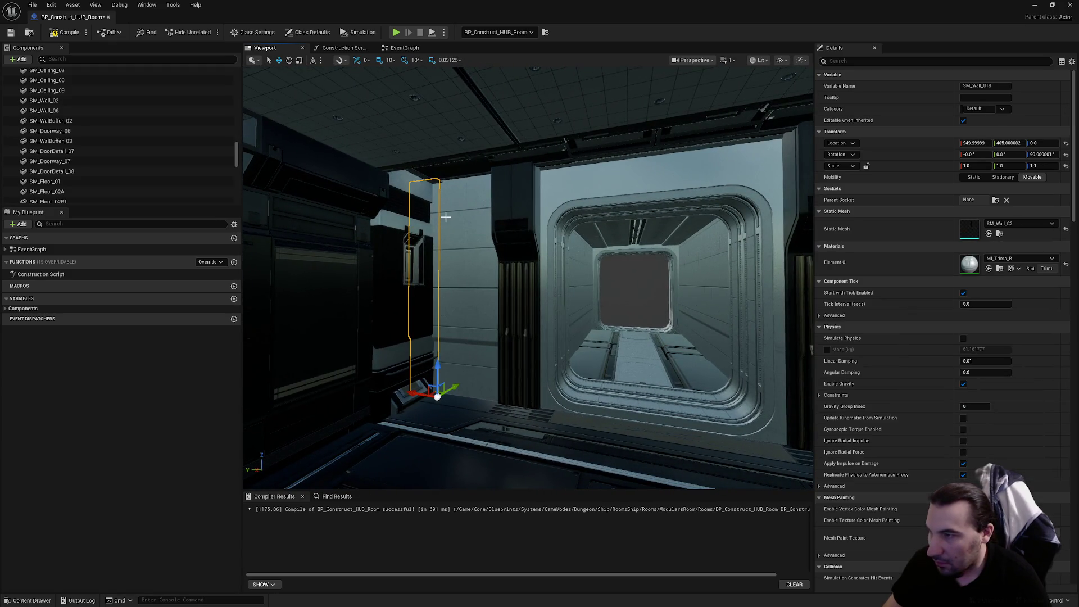
pyautogui.keyDown('ctrl'); pyautogui.click(436, 281); pyautogui.keyUp('ctrl')
pyautogui.press('f')
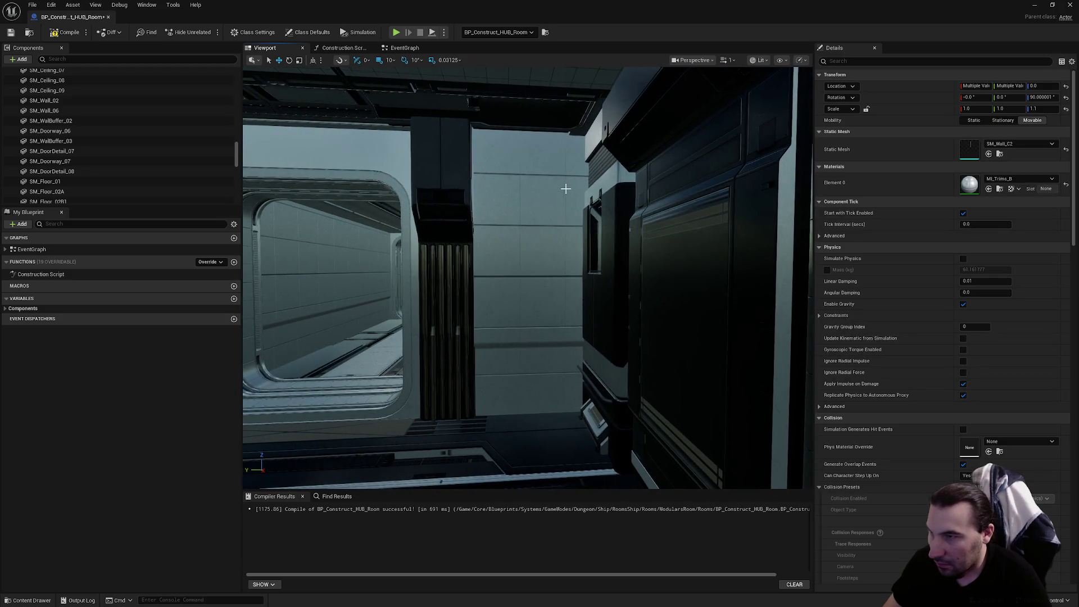
pyautogui.keyDown('ctrl'); pyautogui.click(547, 191); pyautogui.keyUp('ctrl')
# Step: Add another wall panel to the selection and try the yellow MI_Trims_B_COLORED trim
pyautogui.keyDown('ctrl'); pyautogui.click(494, 191); pyautogui.keyUp('ctrl')
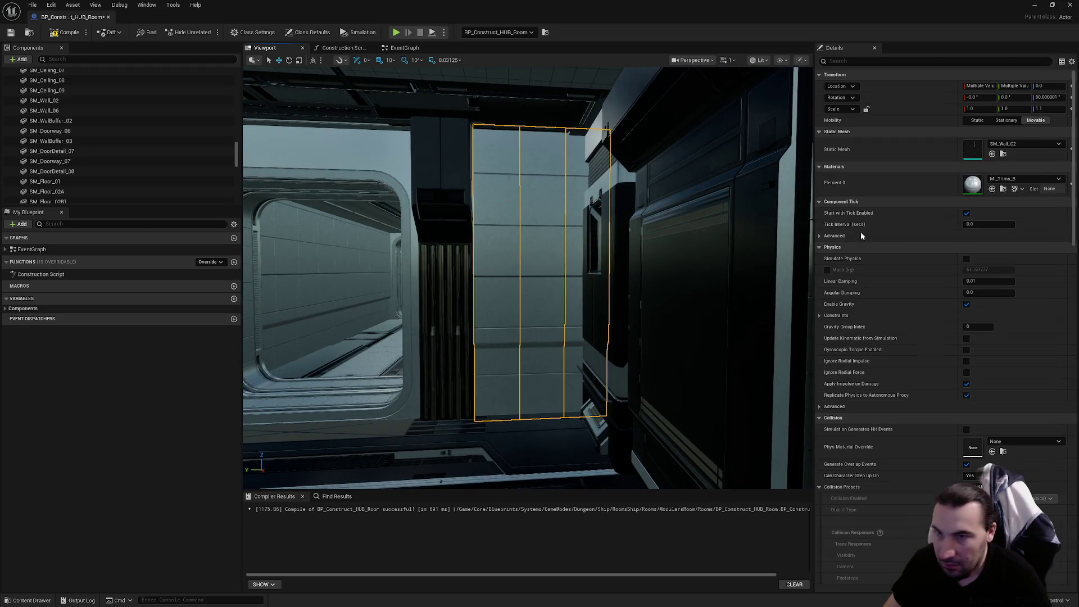
pyautogui.click(1029, 179)
pyautogui.press('Escape')
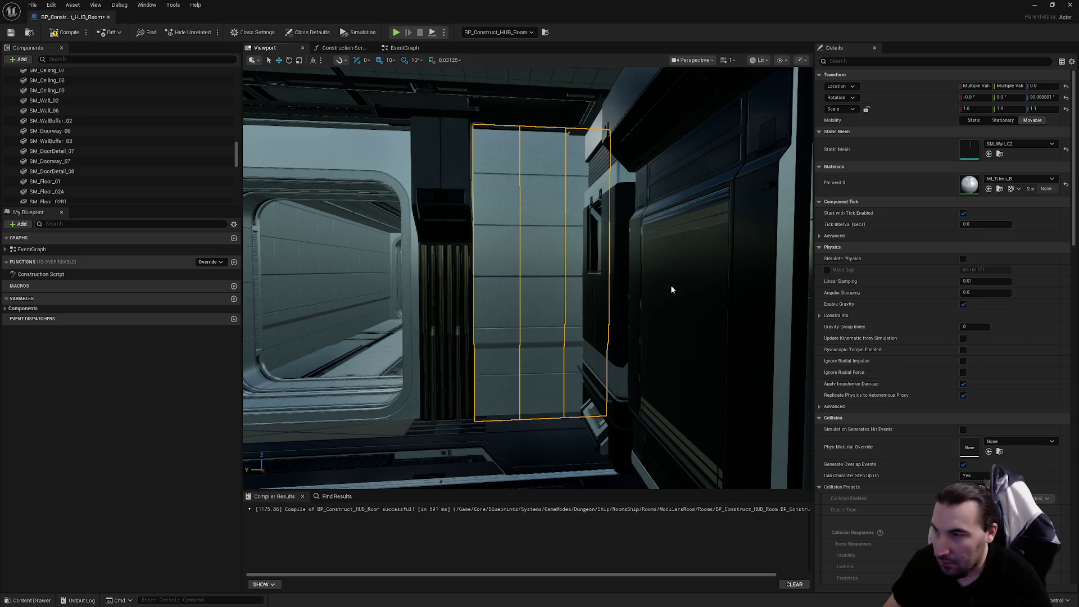
pyautogui.click(1032, 178)
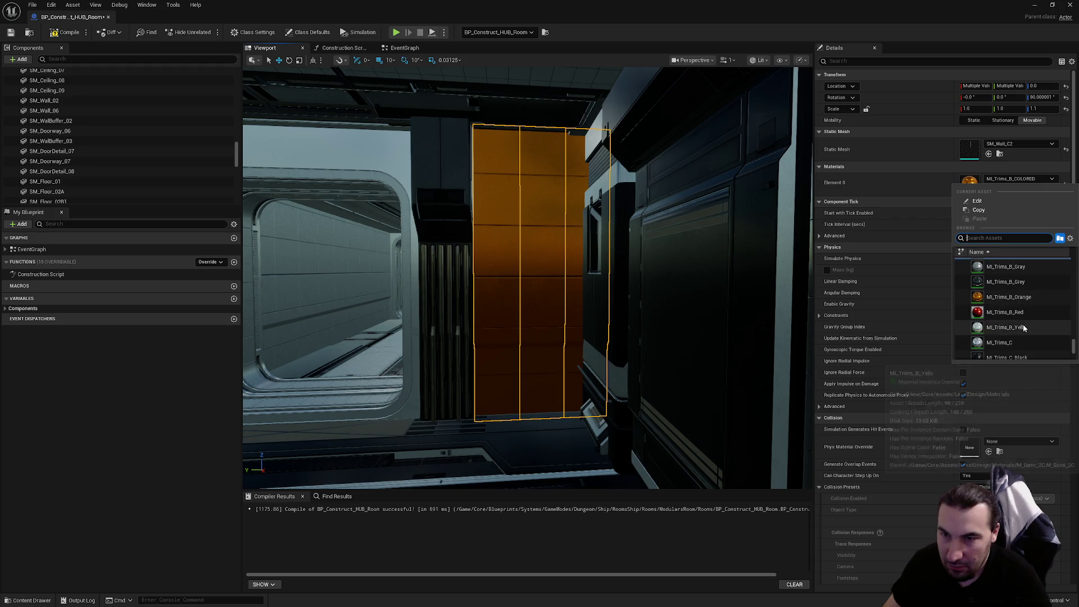
pyautogui.press('Escape')
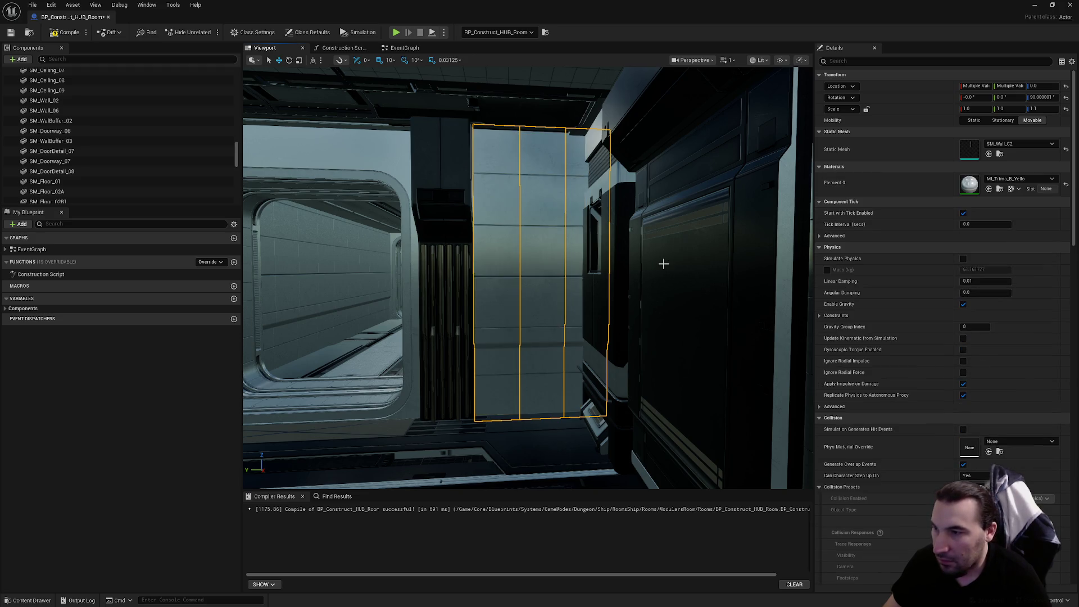
pyautogui.click(1036, 176)
pyautogui.click(1023, 281)
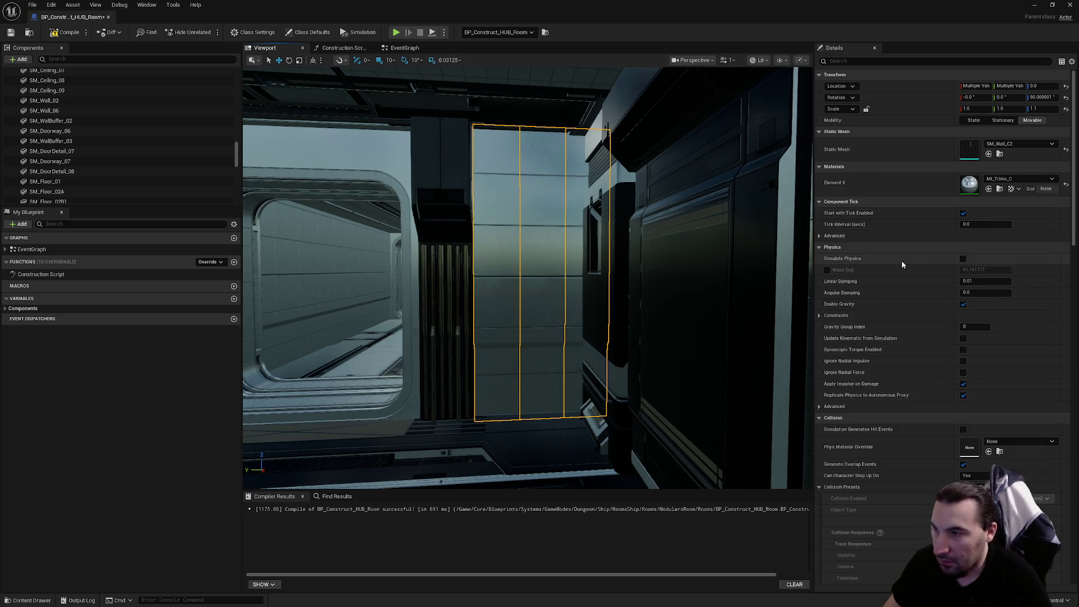
# Step: Paste MI_Trims_C onto the walls and try MI_Trims_C_Dark and MI_Trims_C_Dark2
pyautogui.rightClick(906, 184)
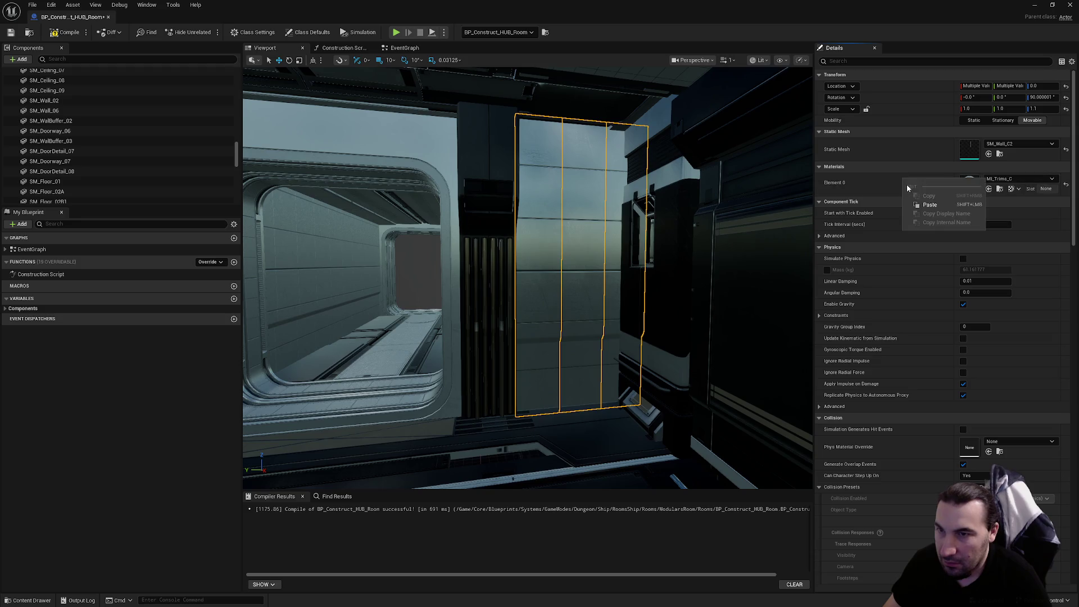
pyautogui.click(928, 204)
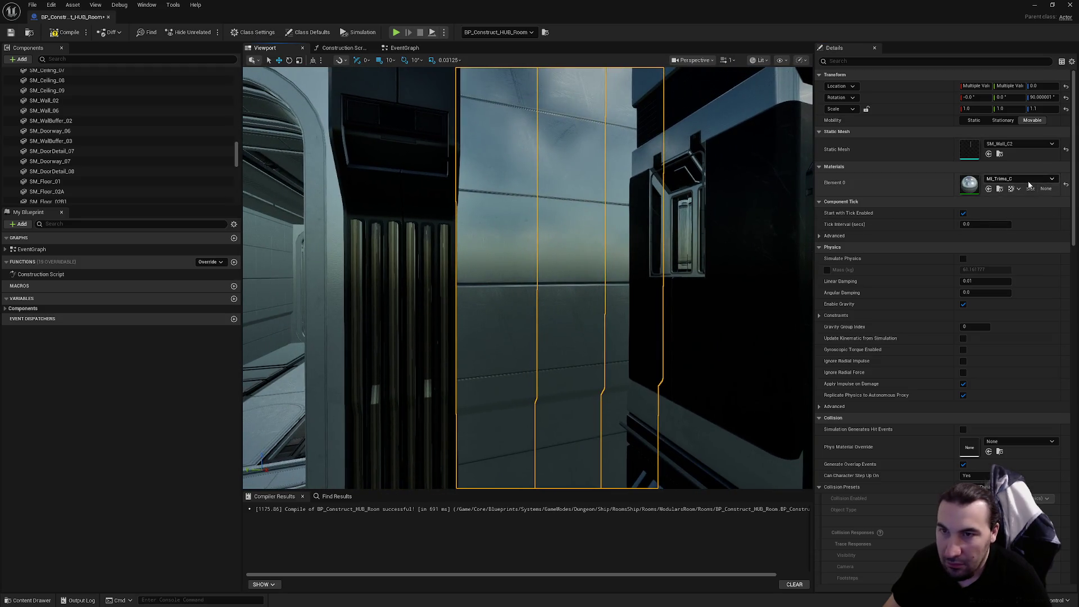
pyautogui.click(1028, 184)
pyautogui.click(1026, 301)
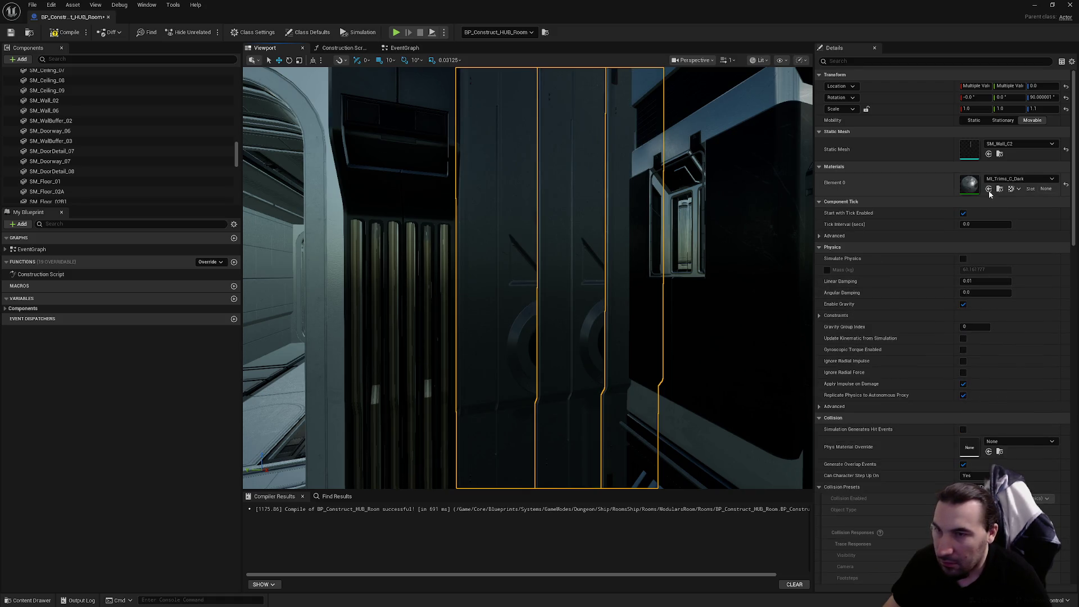
pyautogui.click(1011, 179)
pyautogui.click(1018, 286)
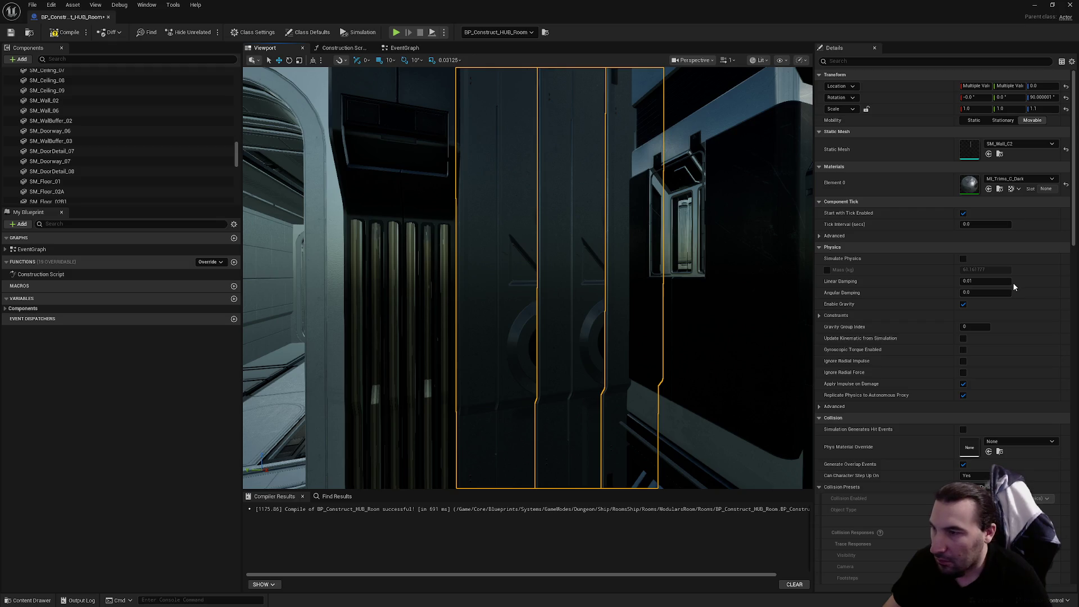
# Step: Try further trim variants on the walls, including the dirty dark trim and MI_Trims_AB_M
pyautogui.click(1013, 181)
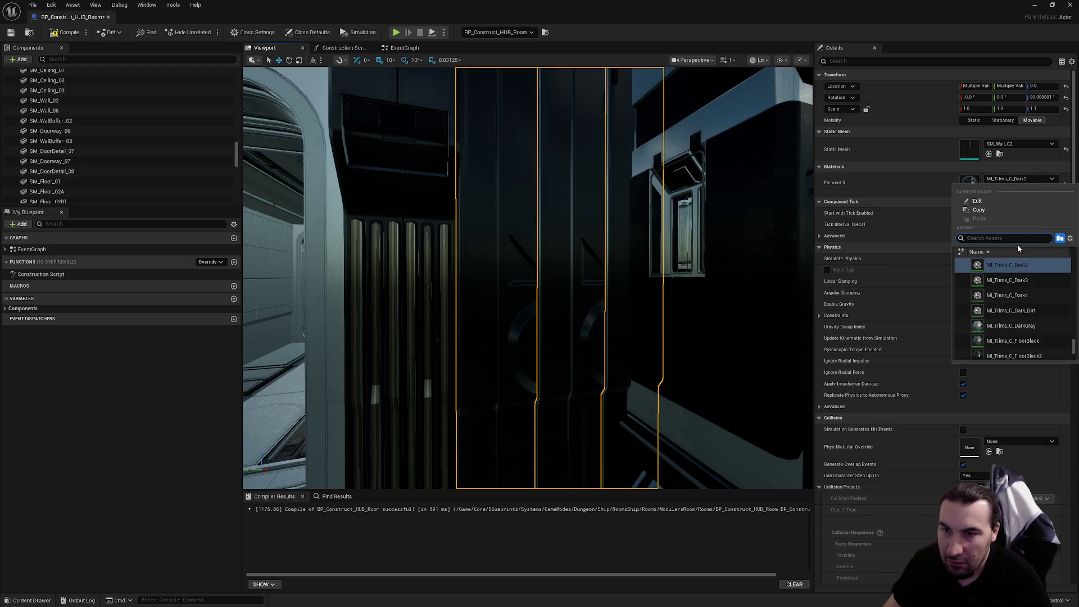
pyautogui.click(1011, 310)
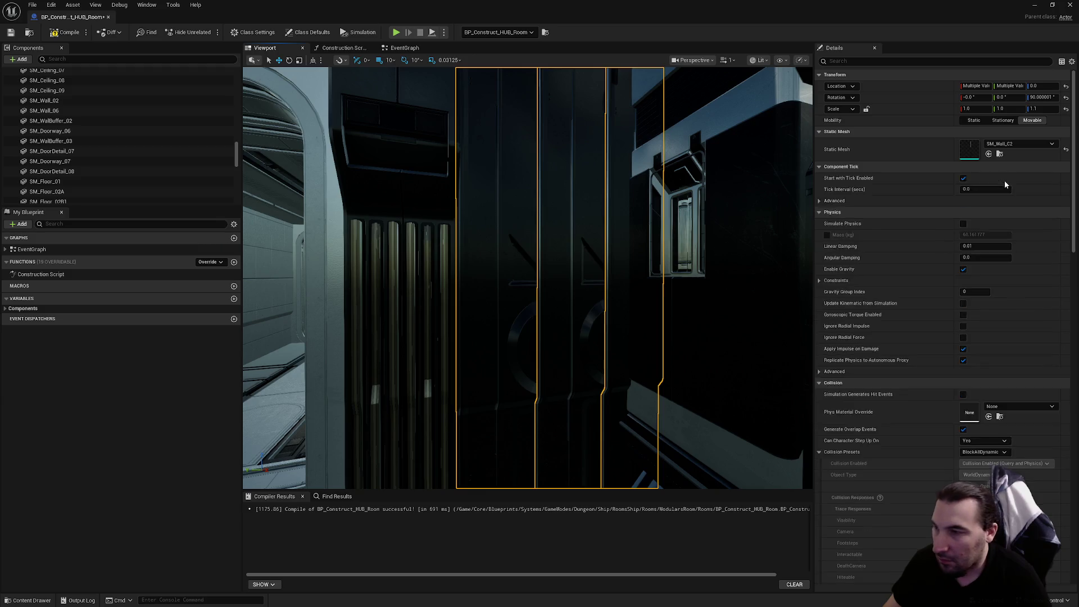
pyautogui.click(1011, 180)
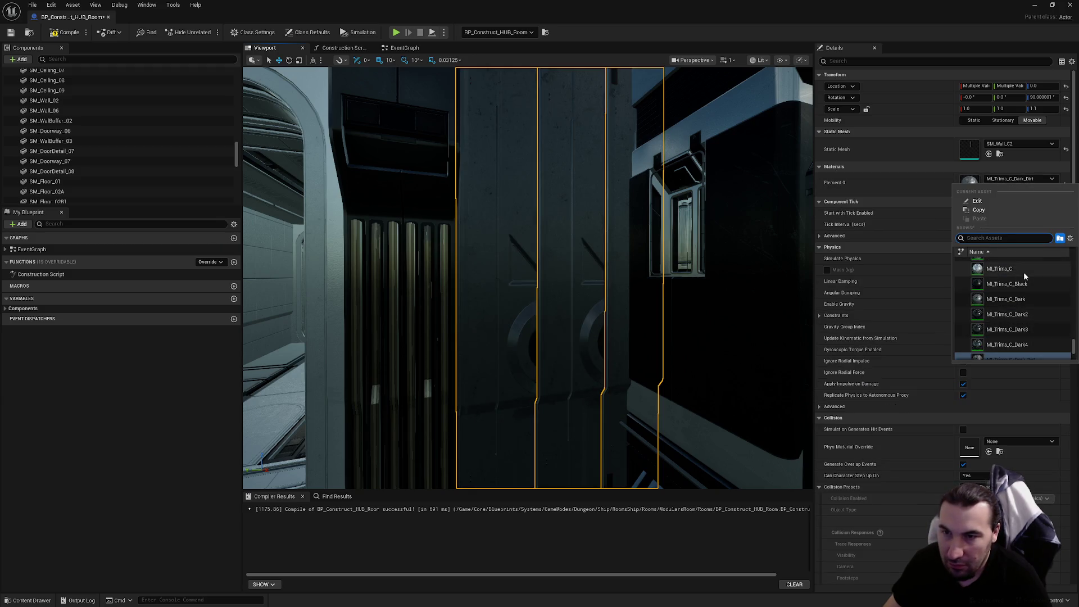
pyautogui.click(1023, 271)
pyautogui.click(1010, 178)
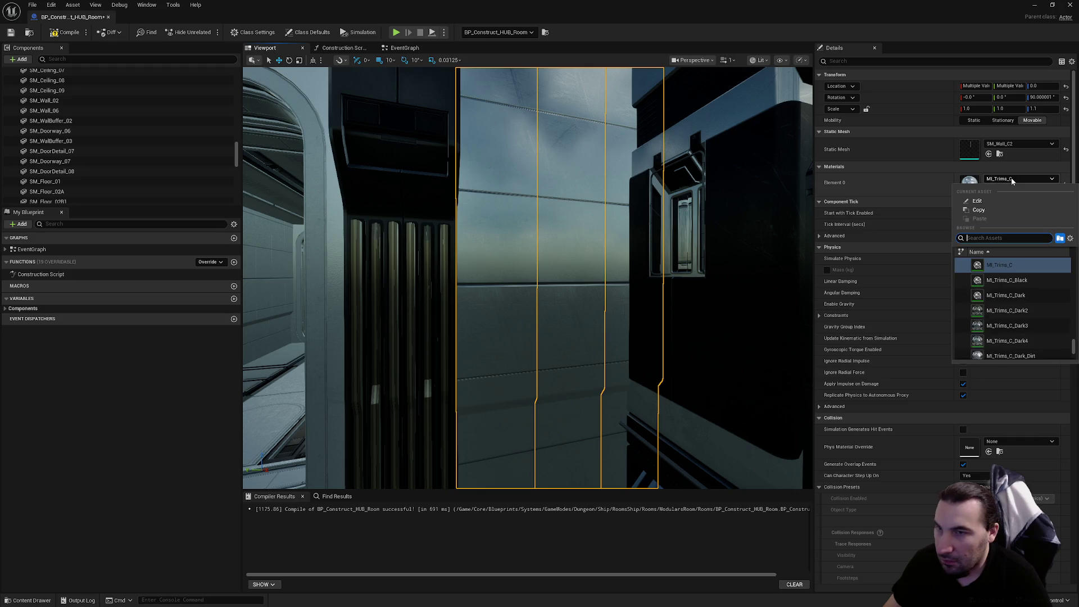
pyautogui.scroll(5, 1039, 330)
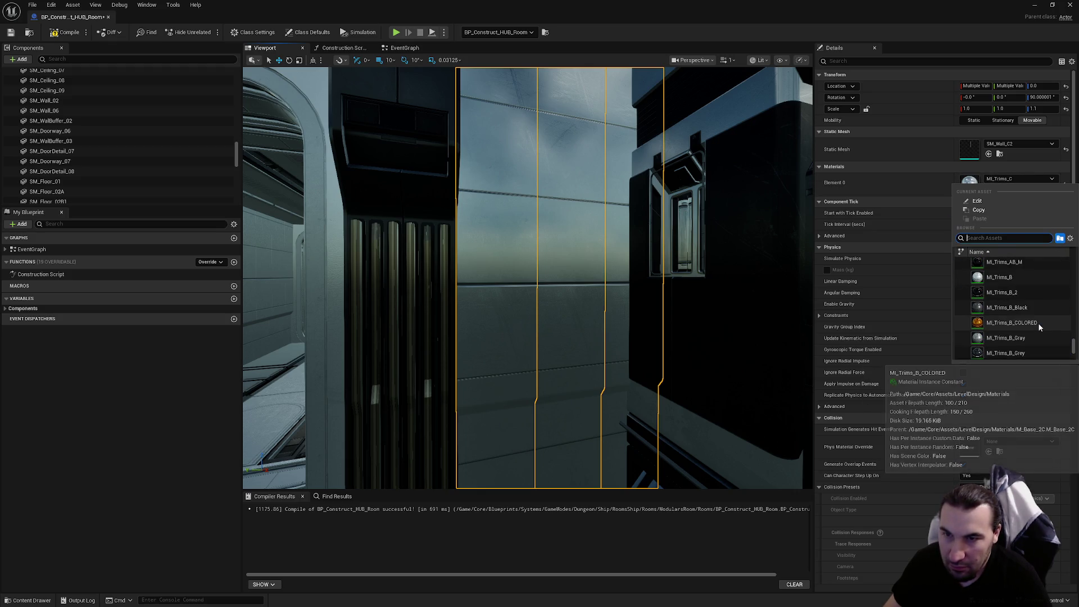
pyautogui.click(1018, 275)
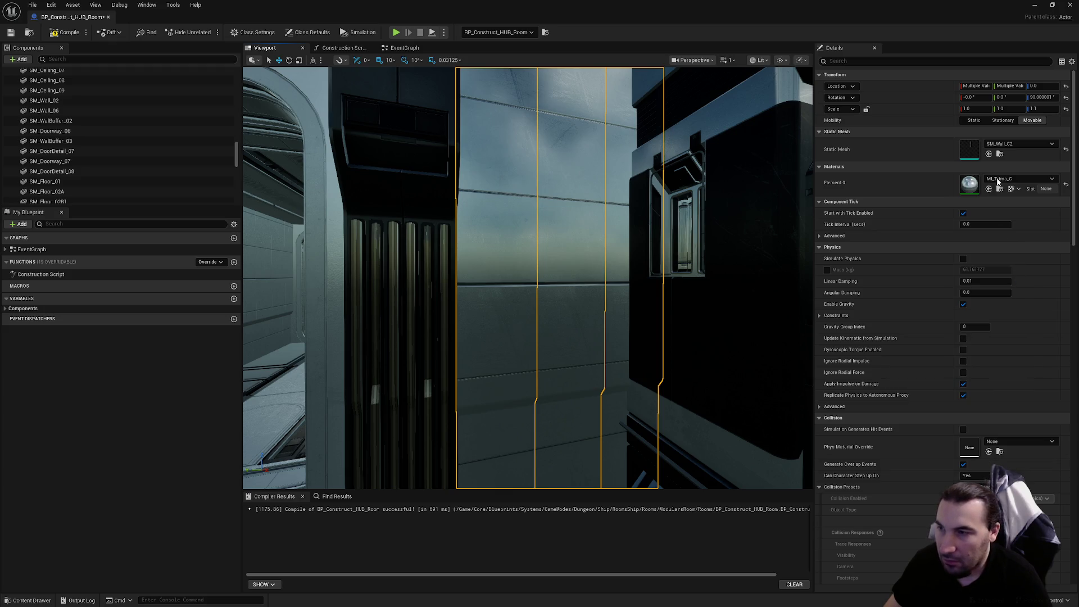
pyautogui.click(997, 181)
pyautogui.click(1033, 297)
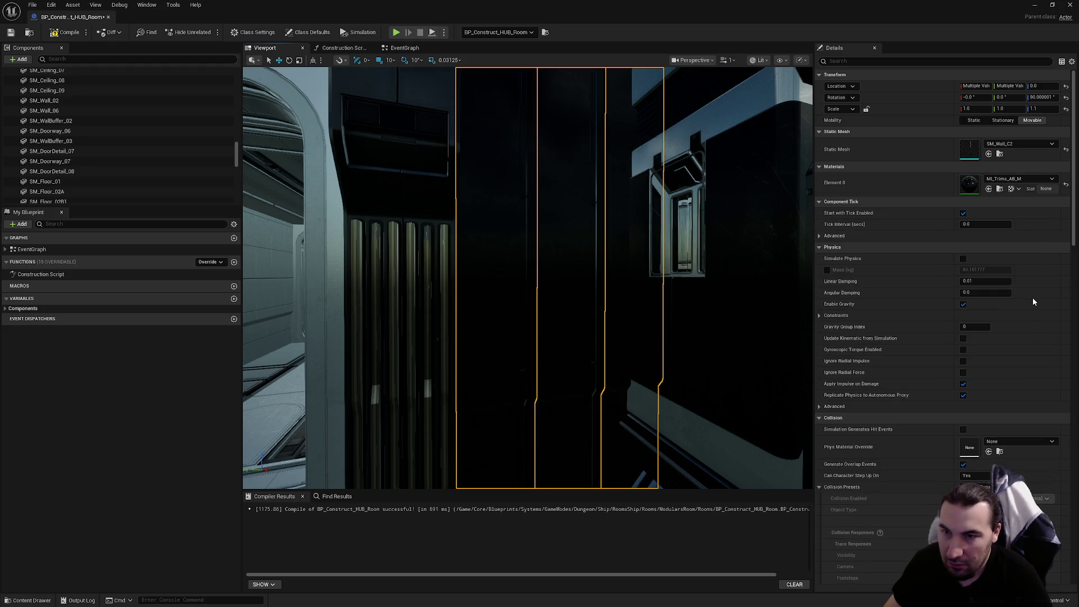
# Step: Undo the trim trials and bring up copy/paste options for MI_Trims_B_Grey
pyautogui.hotkey('ctrl', 'z')
pyautogui.click(1010, 180)
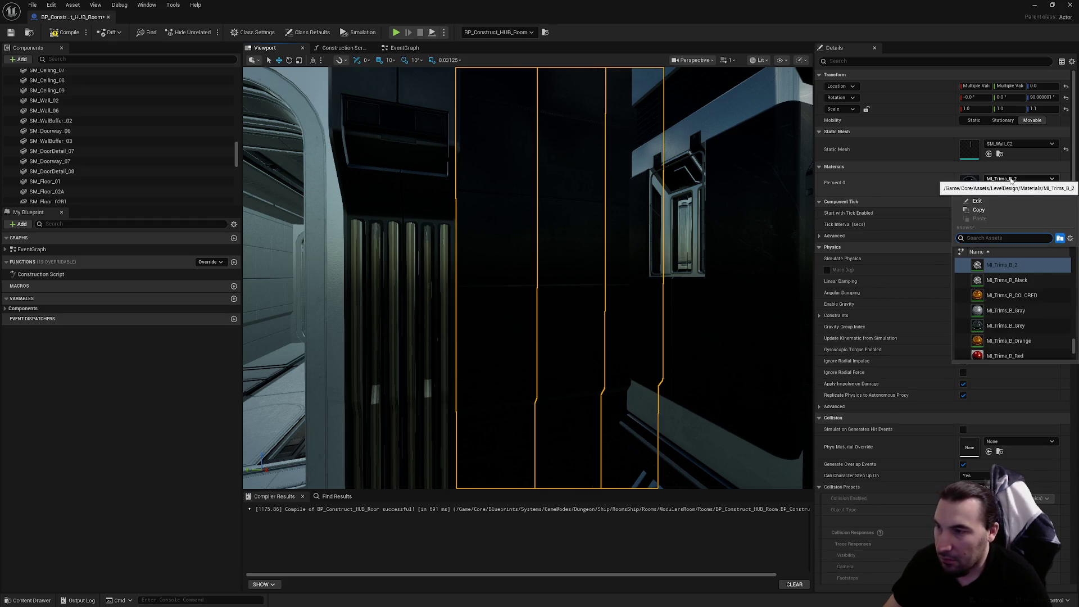
pyautogui.press('Escape')
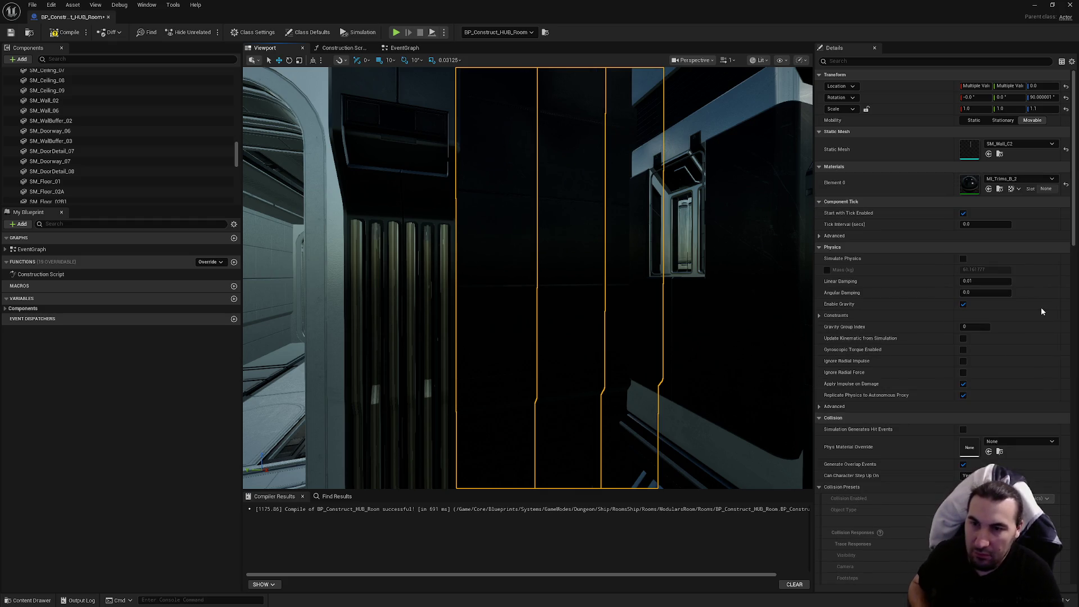
pyautogui.hotkey('ctrl', 'z')
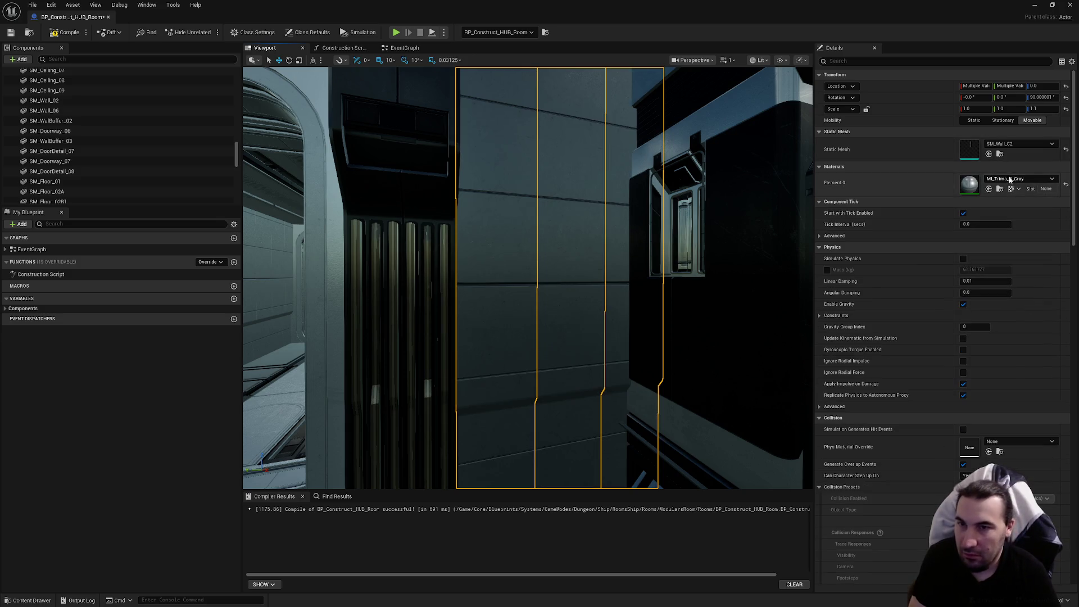
pyautogui.click(1010, 179)
pyautogui.press('Escape')
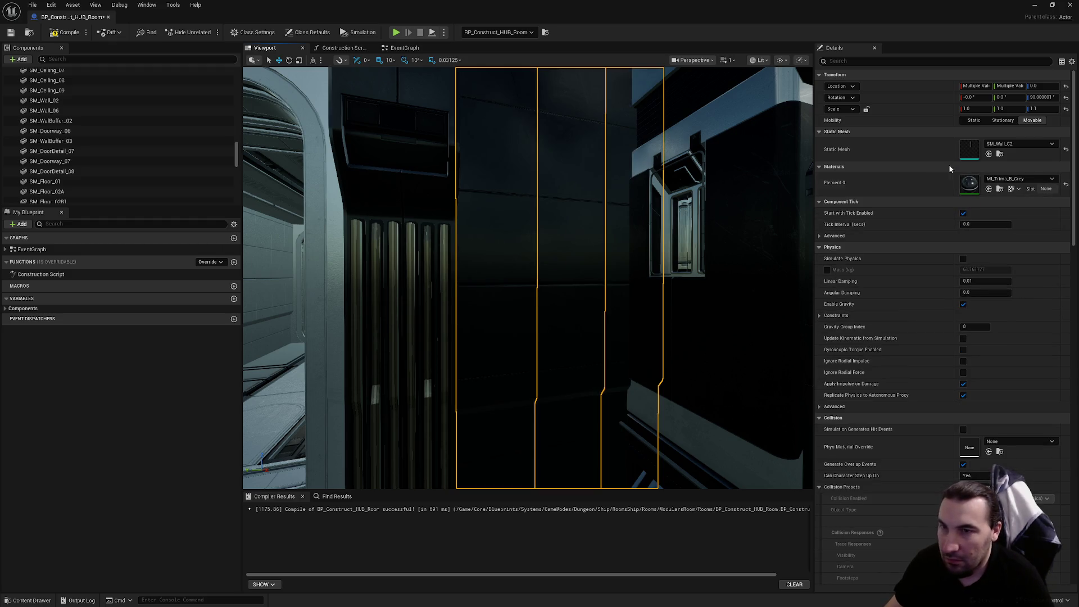
pyautogui.rightClick(925, 188)
pyautogui.rightClick(910, 195)
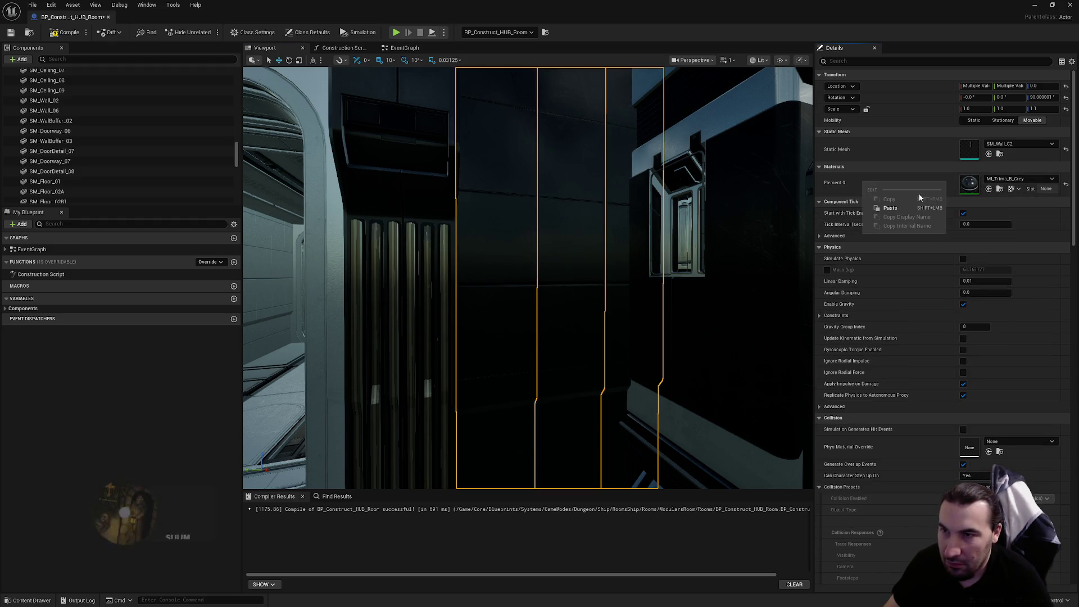
pyautogui.click(563, 280)
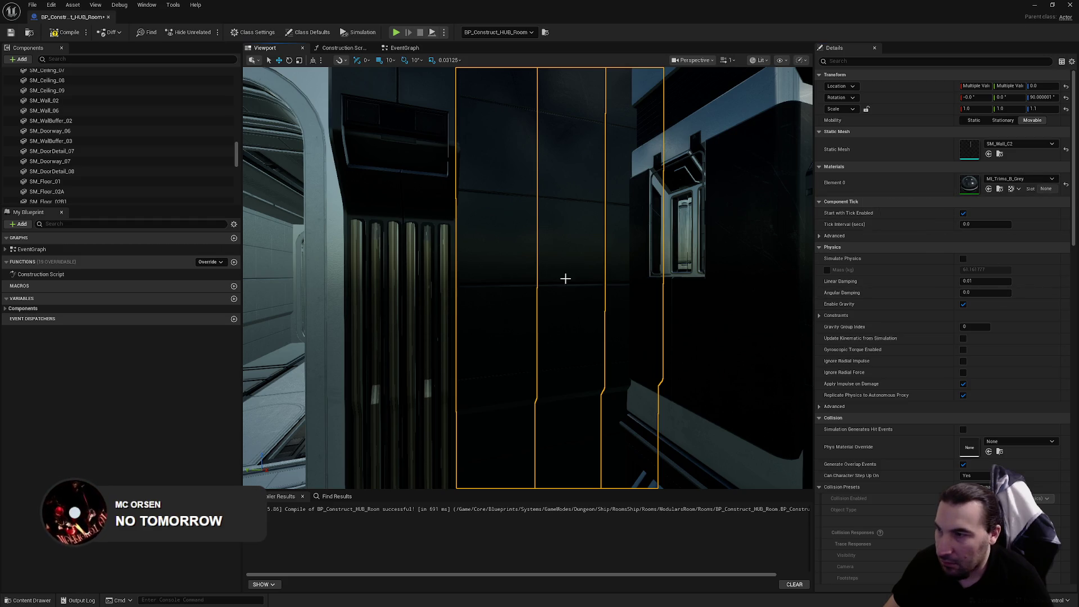
pyautogui.scroll(-5, 563, 279)
pyautogui.click(666, 319)
pyautogui.moveTo(666, 318)
pyautogui.mouseDown()
pyautogui.moveTo(506, 275)
pyautogui.moveTo(717, 223)
pyautogui.mouseUp()
pyautogui.click(529, 274)
pyautogui.click(739, 234)
pyautogui.keyDown('ctrl'); pyautogui.click(691, 234); pyautogui.keyUp('ctrl')
pyautogui.keyDown('ctrl'); pyautogui.click(668, 236); pyautogui.keyUp('ctrl')
pyautogui.click(1009, 179)
pyautogui.scroll(-5, 1037, 336)
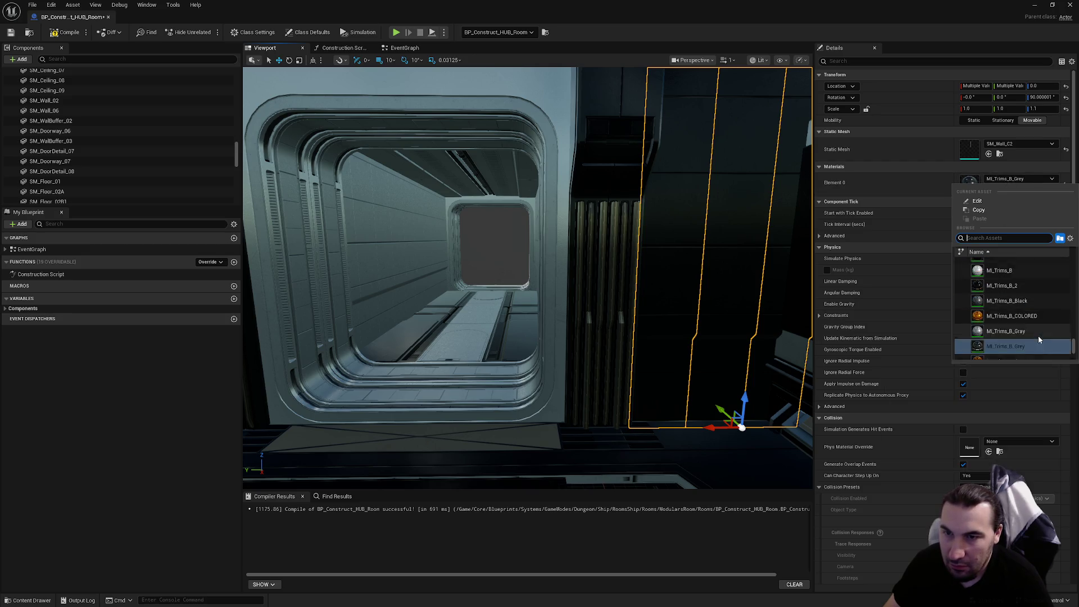
pyautogui.scroll(5, 1037, 335)
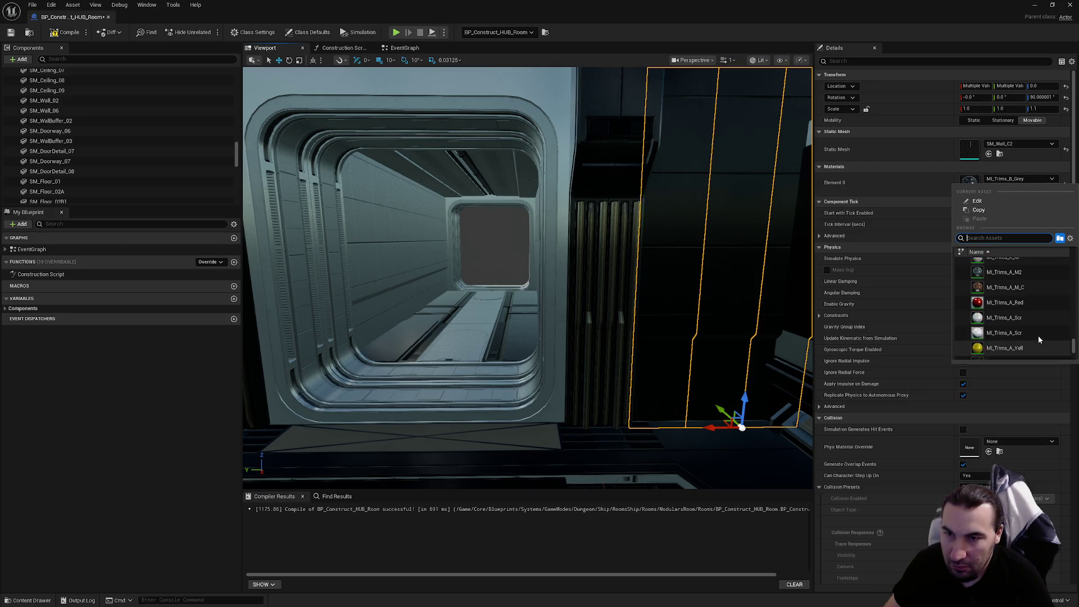
pyautogui.scroll(3, 1040, 335)
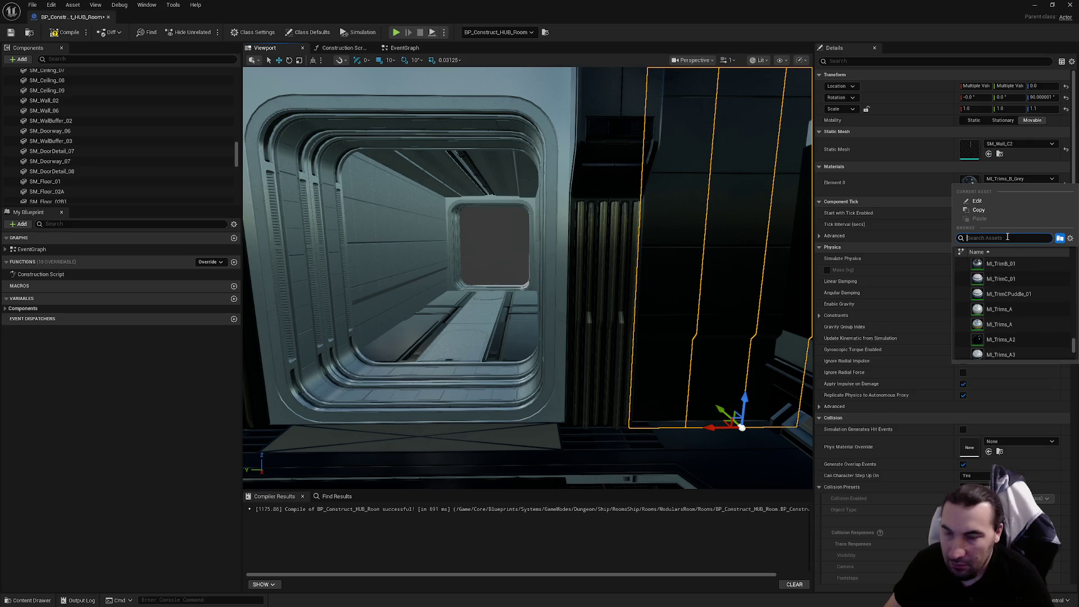
pyautogui.write('wall')
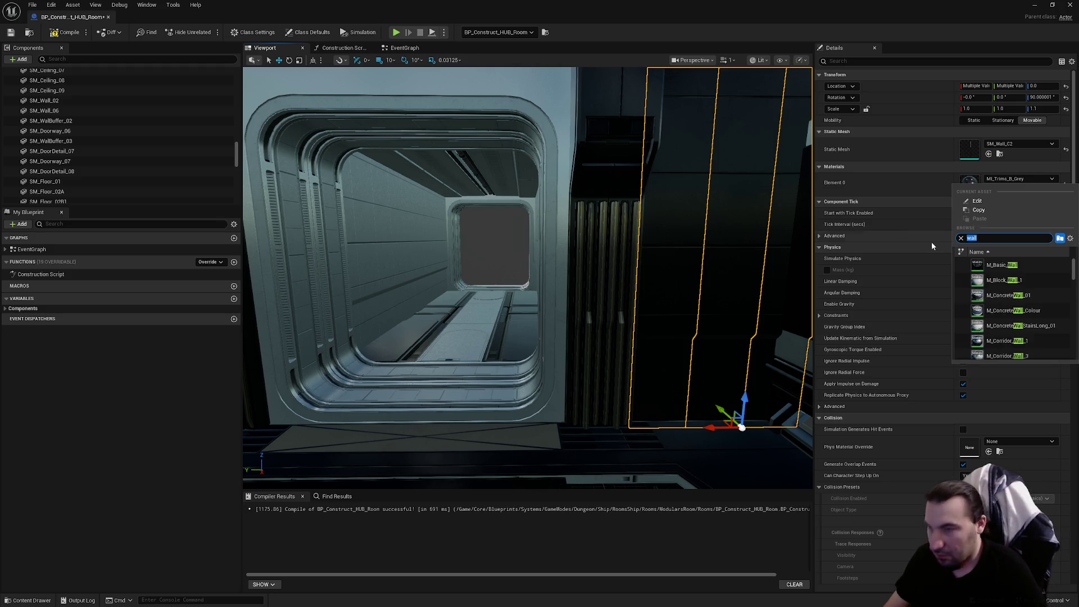
pyautogui.click(697, 223)
pyautogui.click(697, 223)
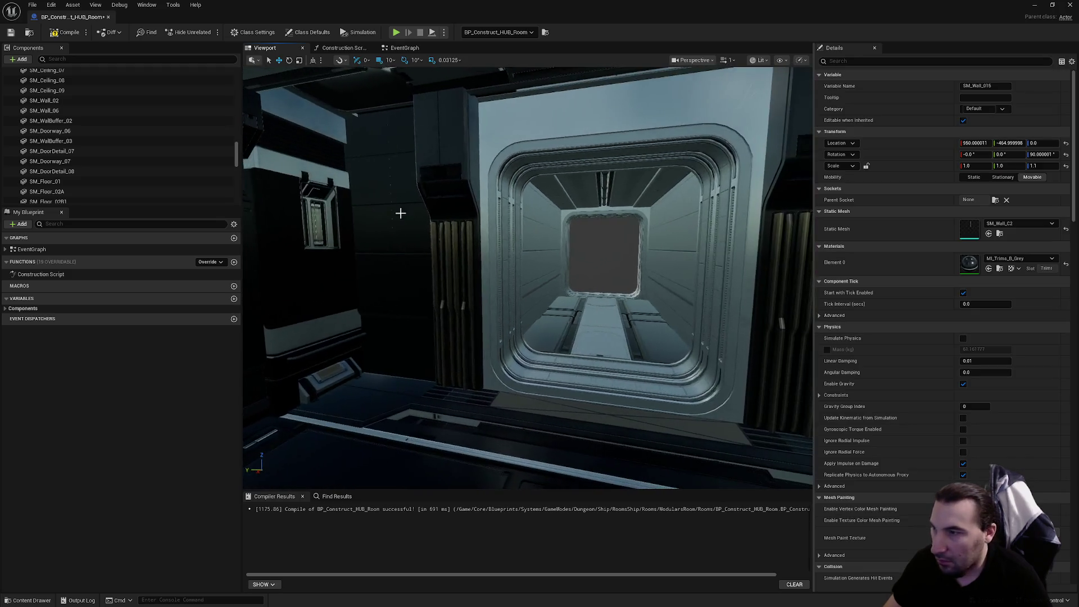
pyautogui.click(369, 202)
# Step: Assign MI_Trims_B_Grey to the two narrow wall pieces beside the doorway
pyautogui.moveTo(626, 240)
pyautogui.mouseDown()
pyautogui.moveTo(702, 240)
pyautogui.moveTo(562, 253)
pyautogui.moveTo(639, 242)
pyautogui.mouseUp()
pyautogui.click(669, 240)
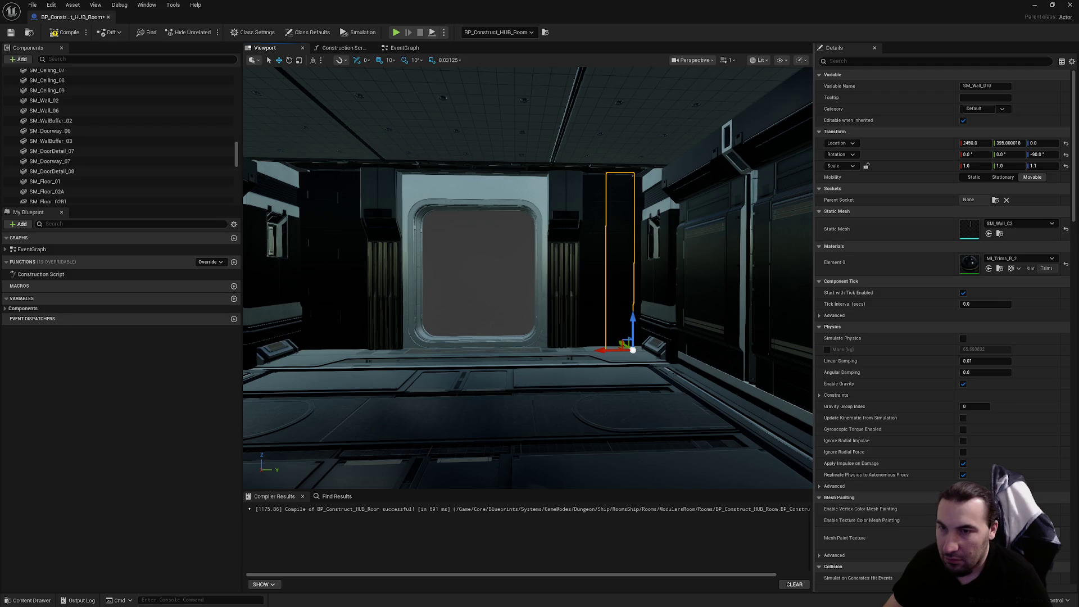
pyautogui.click(682, 265)
pyautogui.click(634, 262)
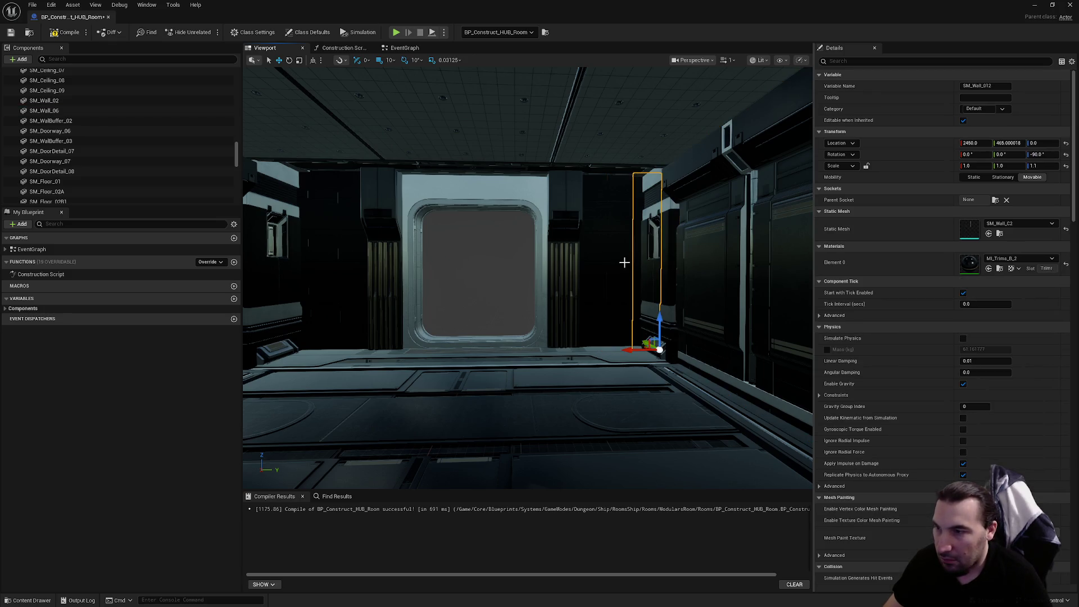
pyautogui.keyDown('ctrl'); pyautogui.click(602, 268); pyautogui.keyUp('ctrl')
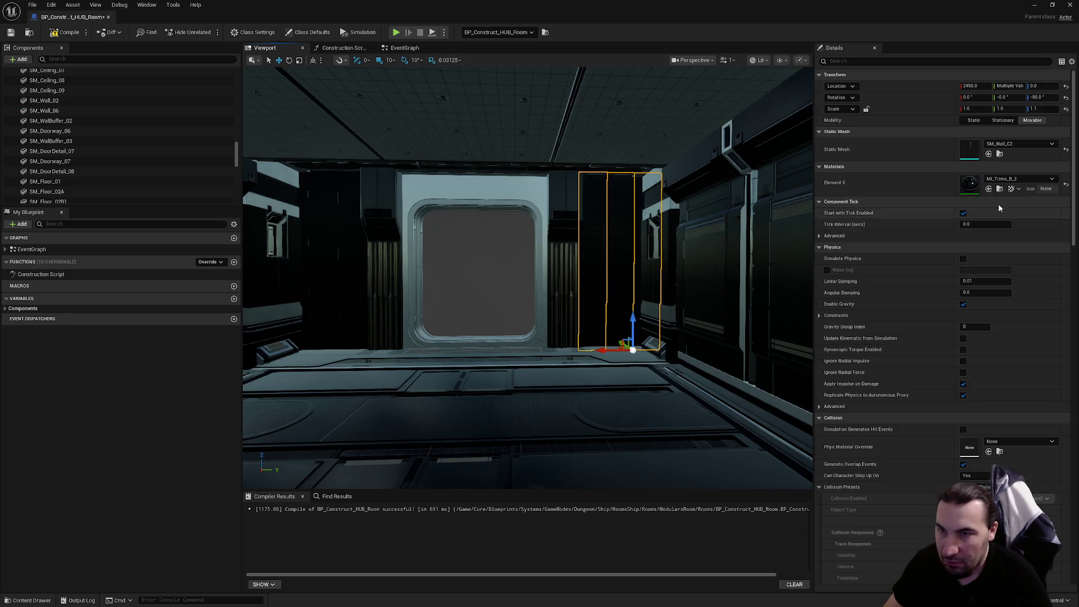
pyautogui.click(1015, 180)
pyautogui.scroll(-5, 1033, 282)
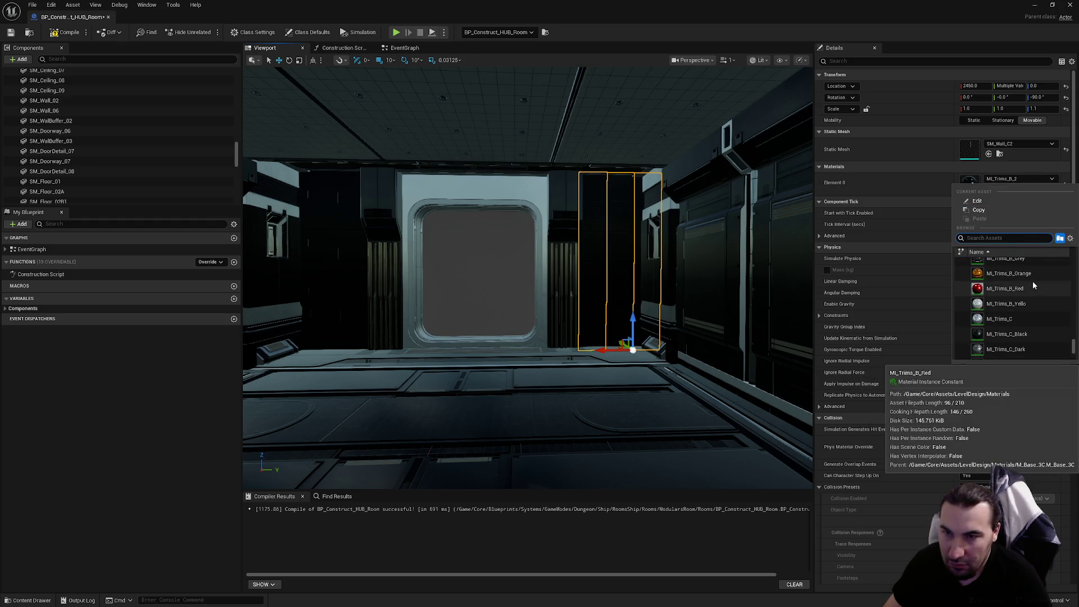
pyautogui.click(1034, 282)
# Step: Select the tall and wider wall panels near the doorway and browse their trim materials
pyautogui.moveTo(639, 267)
pyautogui.mouseDown()
pyautogui.moveTo(419, 253)
pyautogui.moveTo(372, 263)
pyautogui.mouseUp()
pyautogui.click(372, 262)
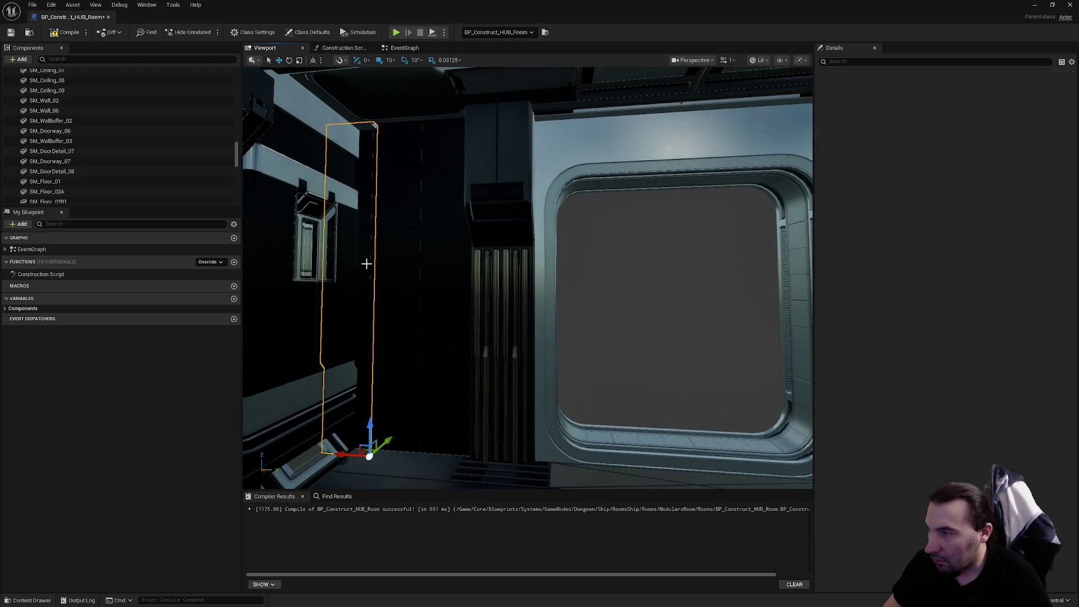
pyautogui.click(436, 264)
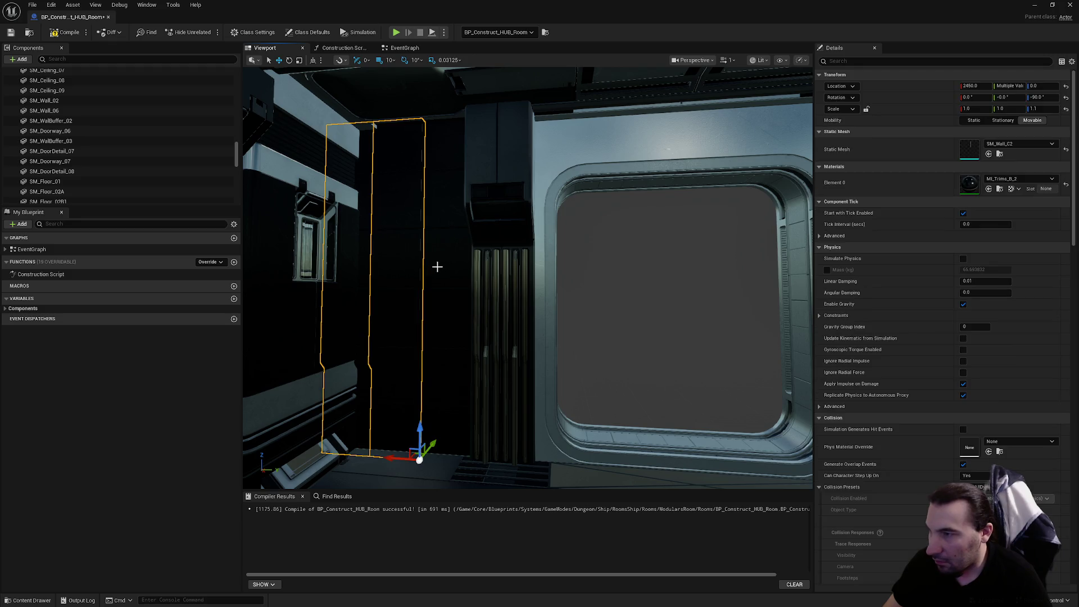
pyautogui.click(1035, 179)
pyautogui.scroll(-4, 1033, 306)
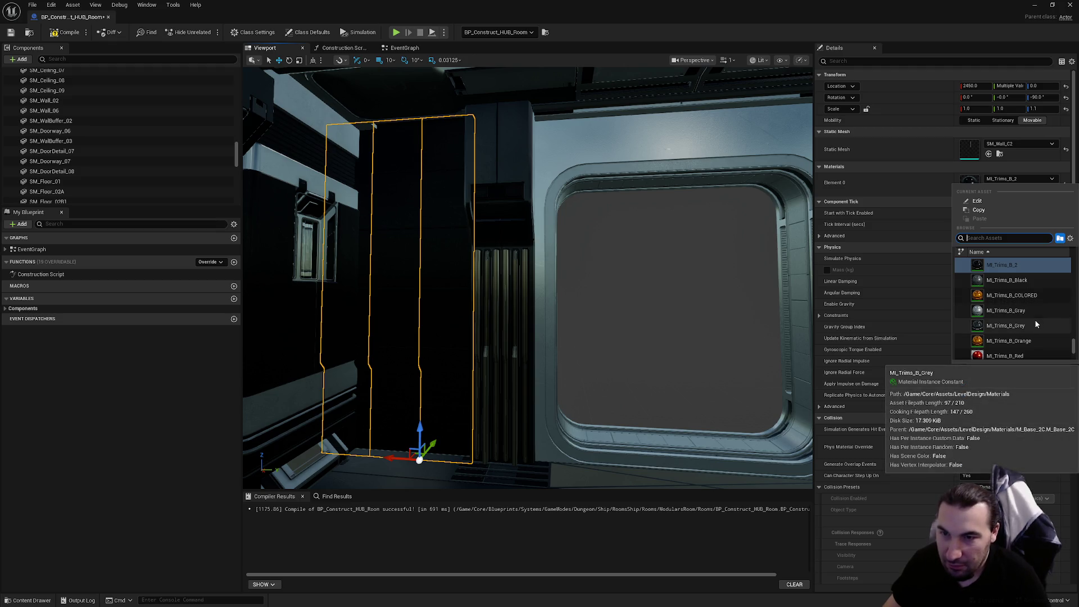
pyautogui.press('Escape')
# Step: Select the first floor piece and frame the view on it
pyautogui.scroll(5, 611, 285)
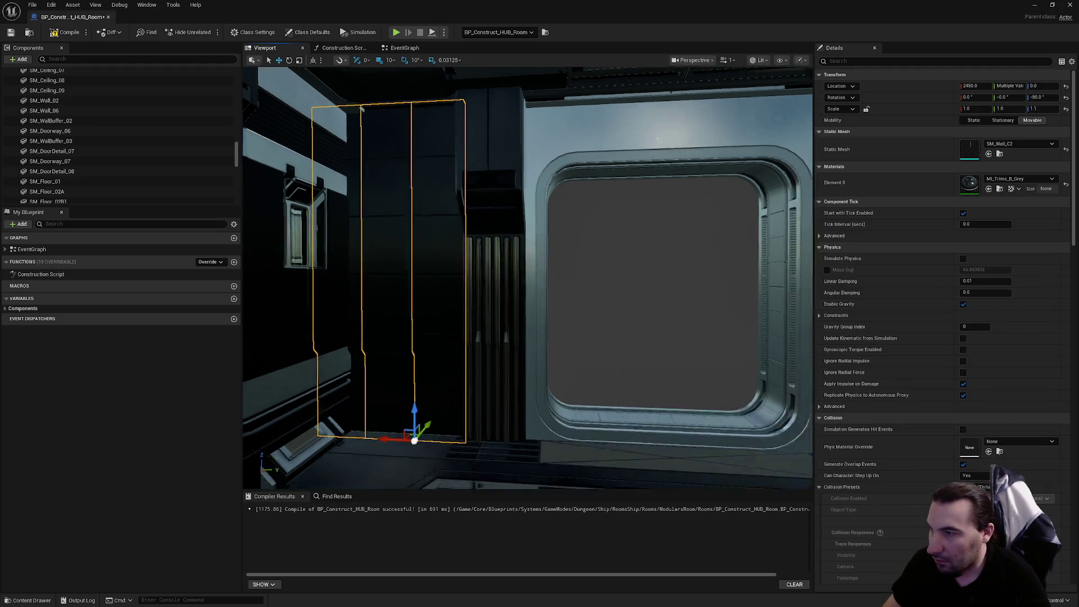
pyautogui.click(626, 386)
pyautogui.scroll(-6, 626, 386)
pyautogui.press('f')
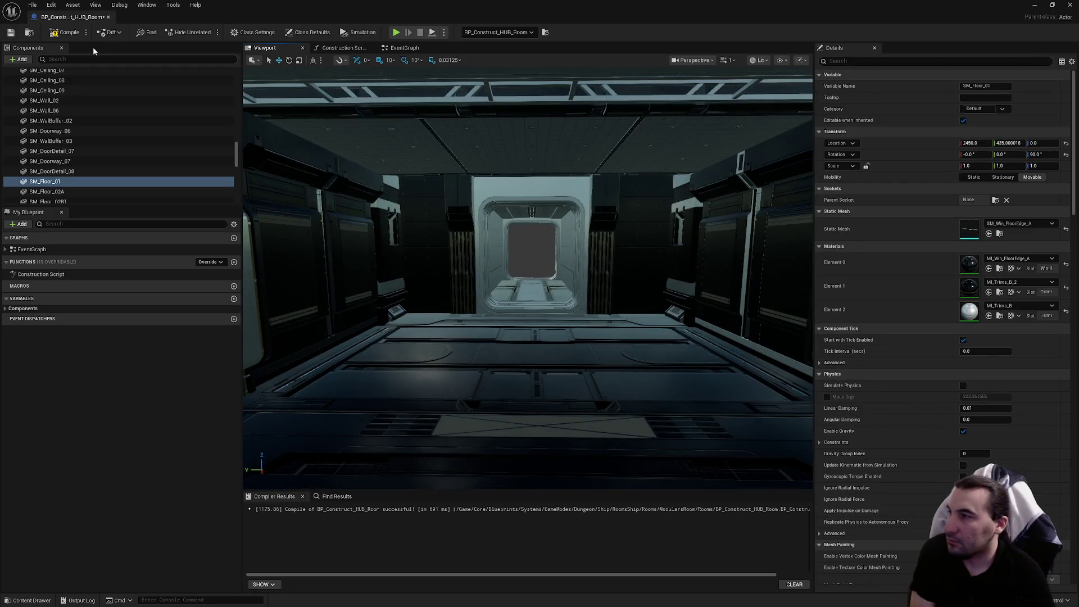
# Step: Save the HUB room blueprint and set SM_Floor_07's Element 0 trim to MI_Trims_B_2
pyautogui.click(11, 33)
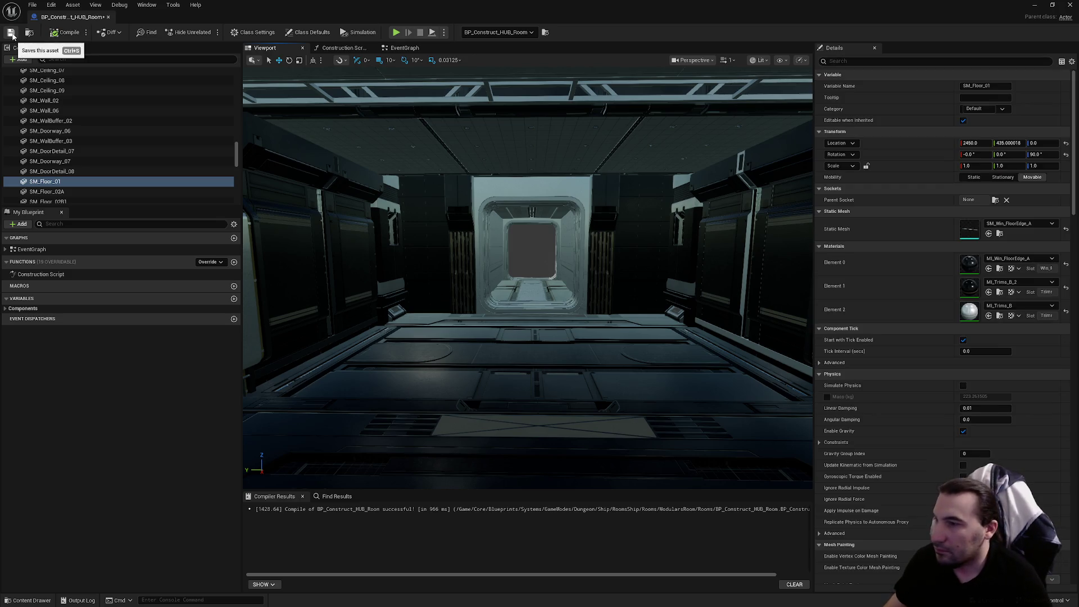
pyautogui.scroll(-8, 529, 368)
pyautogui.click(530, 367)
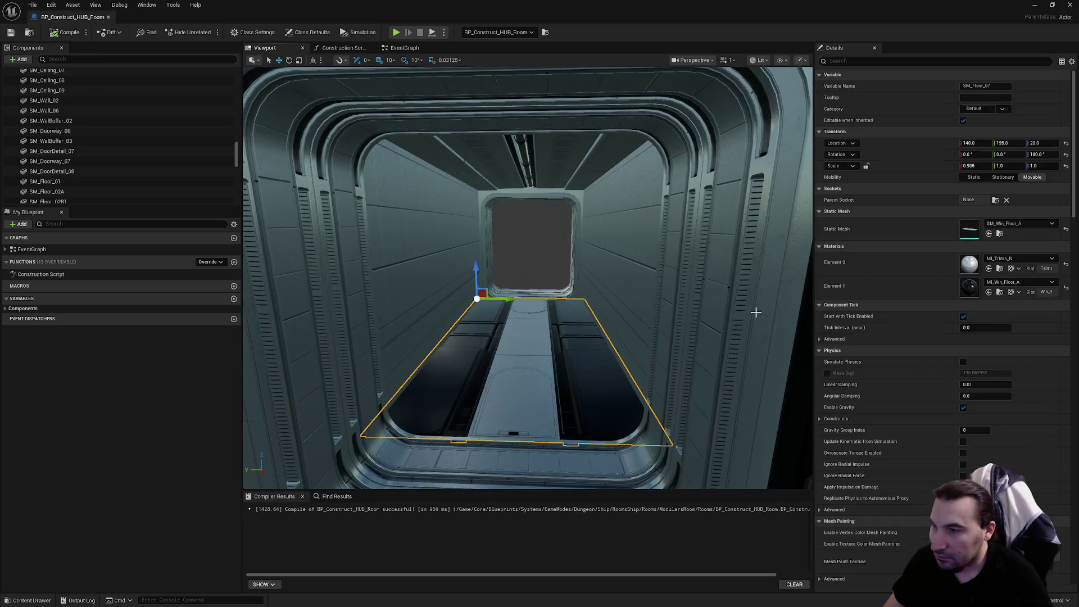
pyautogui.click(1016, 258)
pyautogui.click(1013, 364)
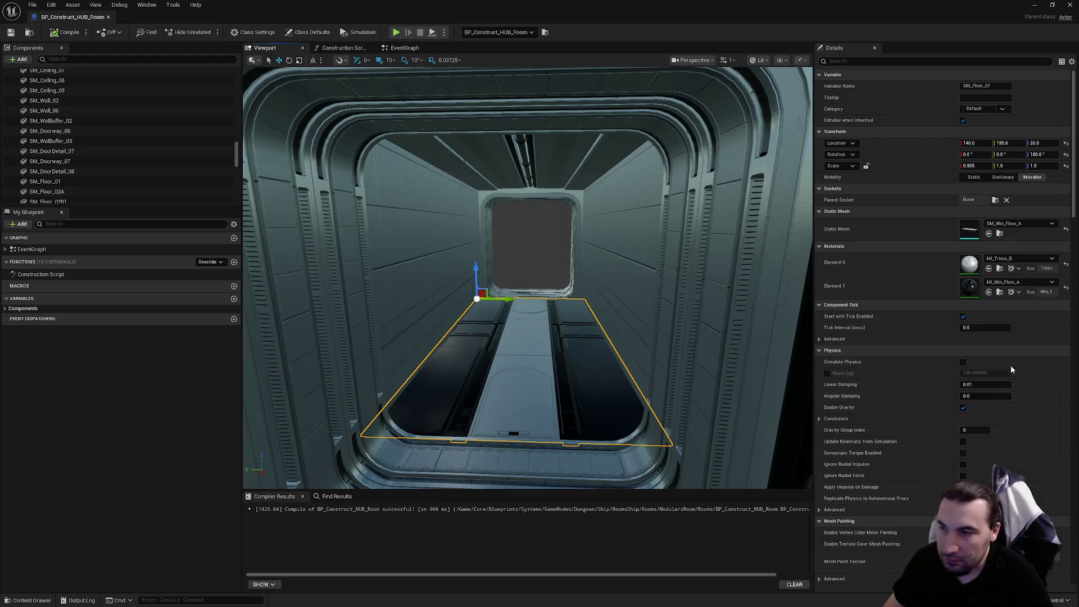
pyautogui.scroll(-10, 532, 310)
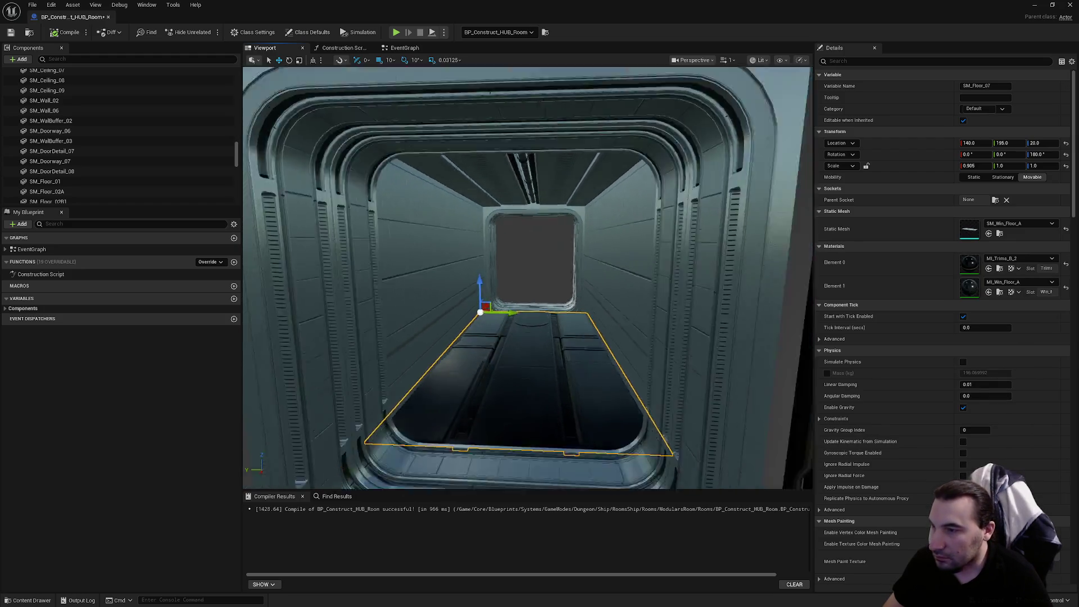
# Step: Select six strips of the side wall
pyautogui.click(409, 319)
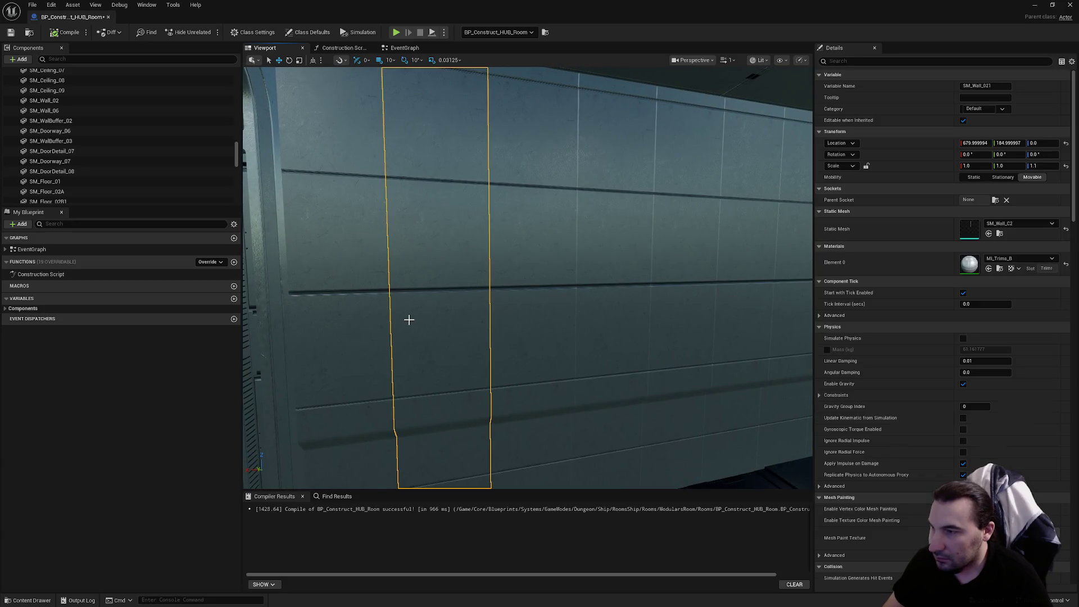
pyautogui.keyDown('ctrl'); pyautogui.click(368, 321); pyautogui.keyUp('ctrl')
pyautogui.keyDown('ctrl'); pyautogui.click(540, 322); pyautogui.keyUp('ctrl')
pyautogui.keyDown('ctrl'); pyautogui.click(692, 321); pyautogui.keyUp('ctrl')
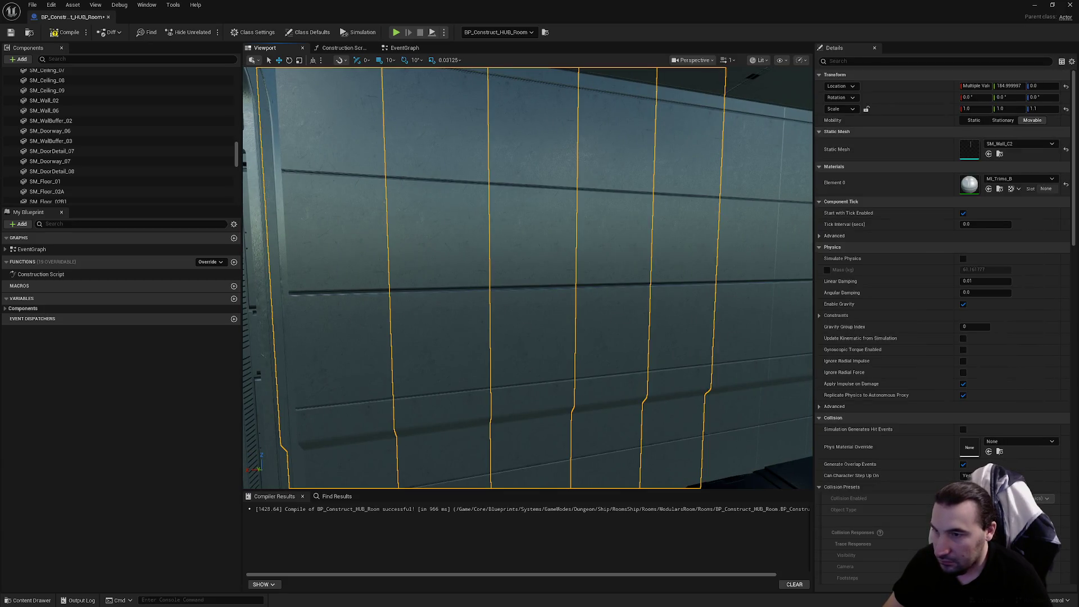
pyautogui.scroll(2, 697, 321)
pyautogui.scroll(-2, 693, 305)
pyautogui.keyDown('ctrl'); pyautogui.click(540, 312); pyautogui.keyUp('ctrl')
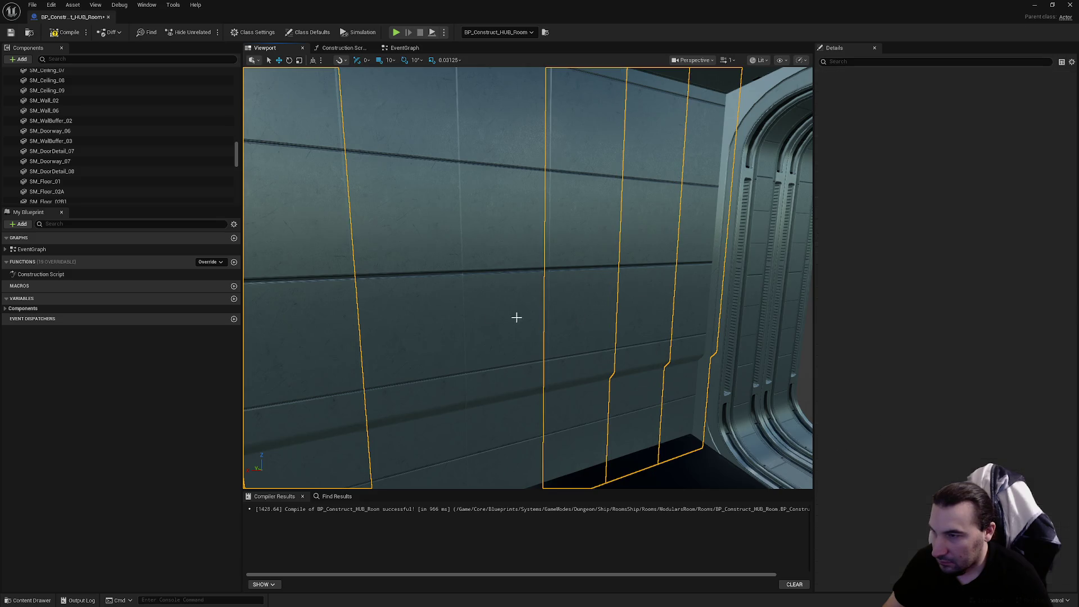
pyautogui.keyDown('ctrl'); pyautogui.click(441, 318); pyautogui.keyUp('ctrl')
# Step: Switch the selected wall strips to MI_Trims_B_Grey
pyautogui.click(1003, 179)
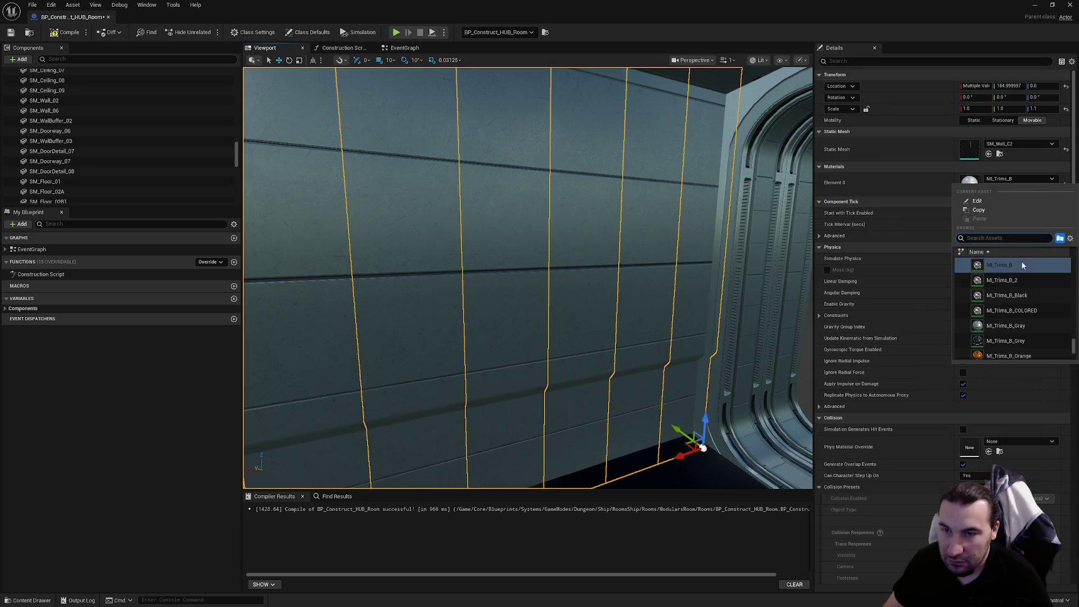
pyautogui.press('Escape')
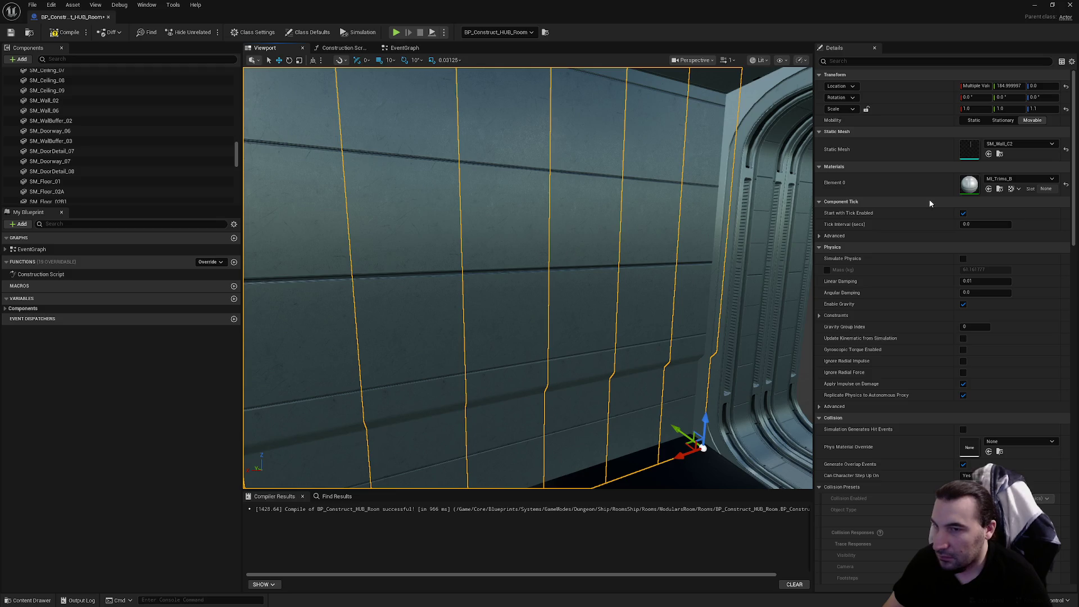
pyautogui.click(1023, 178)
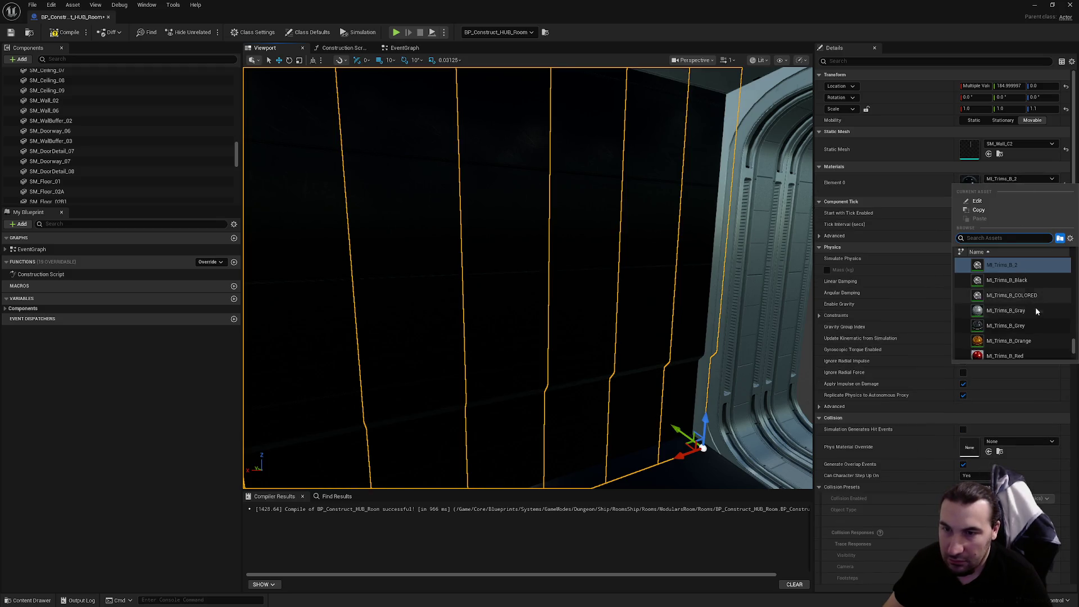
pyautogui.press('Escape')
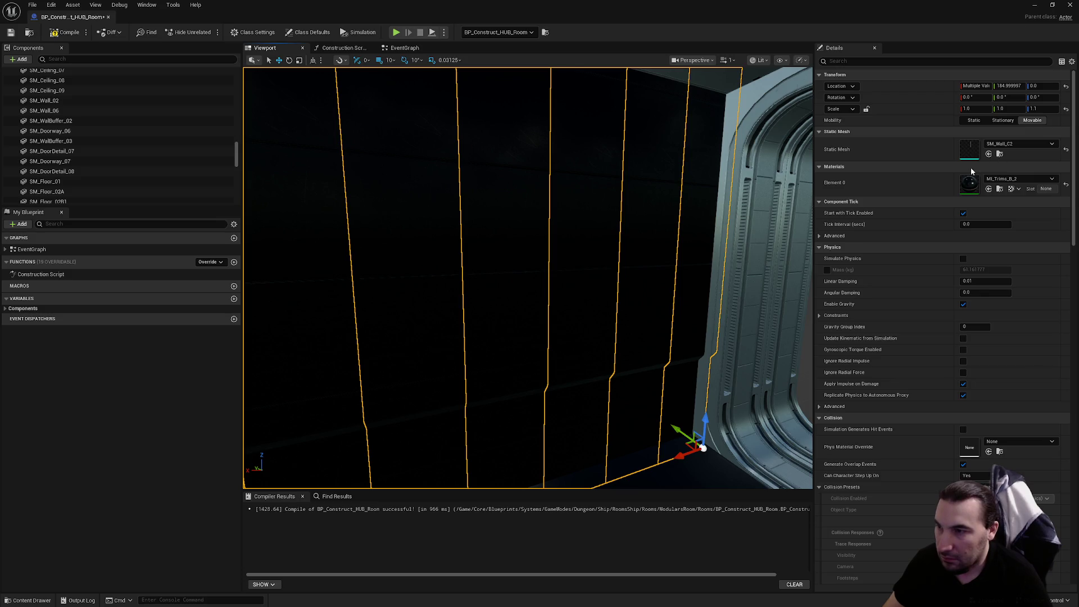
pyautogui.hotkey('ctrl', 'z')
pyautogui.click(1021, 180)
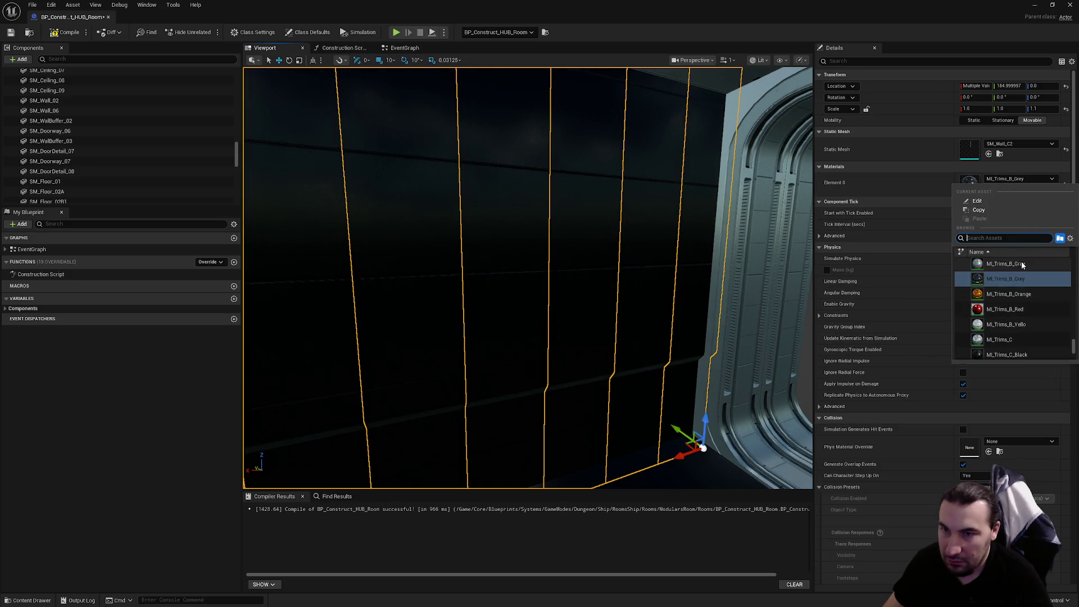
pyautogui.click(1020, 262)
# Step: Check the trim on wall pieces near the doorway, then select SM_Floor_07 and fly in
pyautogui.moveTo(678, 312); pyautogui.dragTo(679, 313)
pyautogui.click(596, 270)
pyautogui.click(505, 284)
pyautogui.moveTo(438, 323); pyautogui.dragTo(700, 313)
pyautogui.click(576, 294)
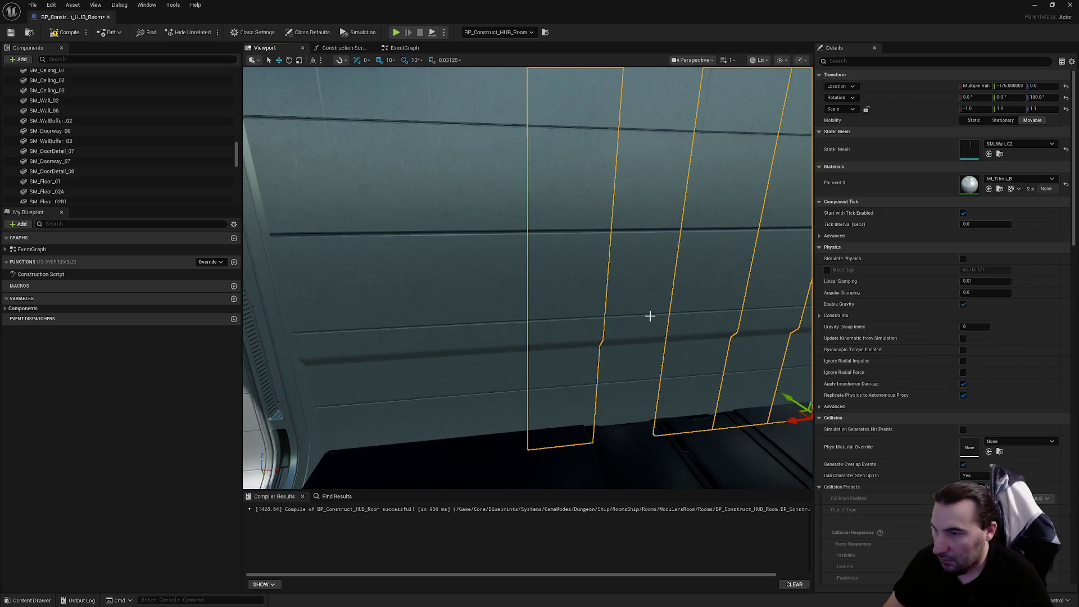
pyautogui.keyDown('ctrl'); pyautogui.click(402, 321); pyautogui.keyUp('ctrl')
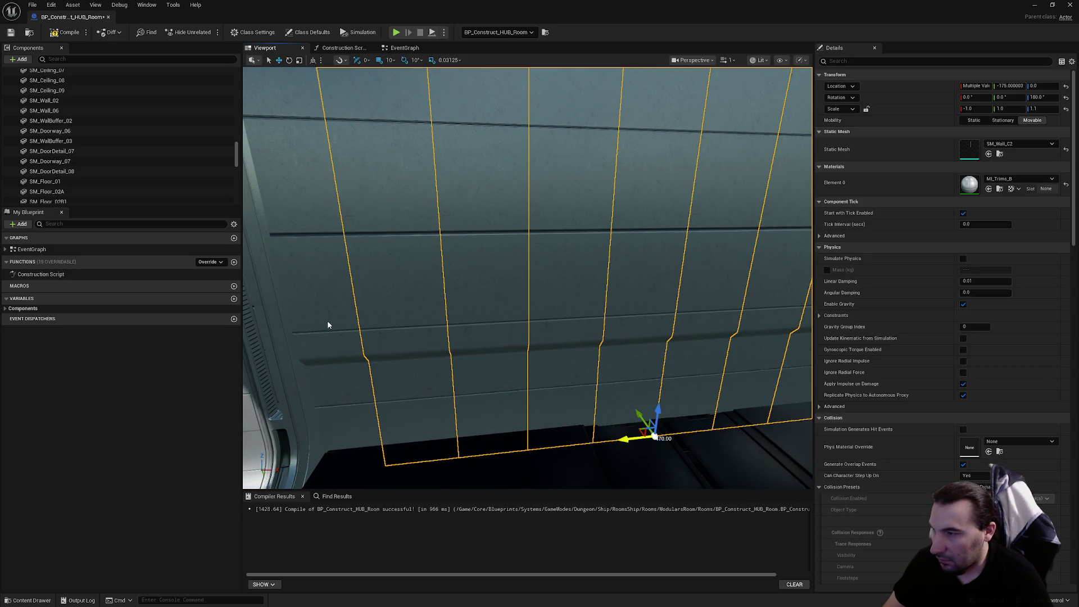
pyautogui.click(1020, 178)
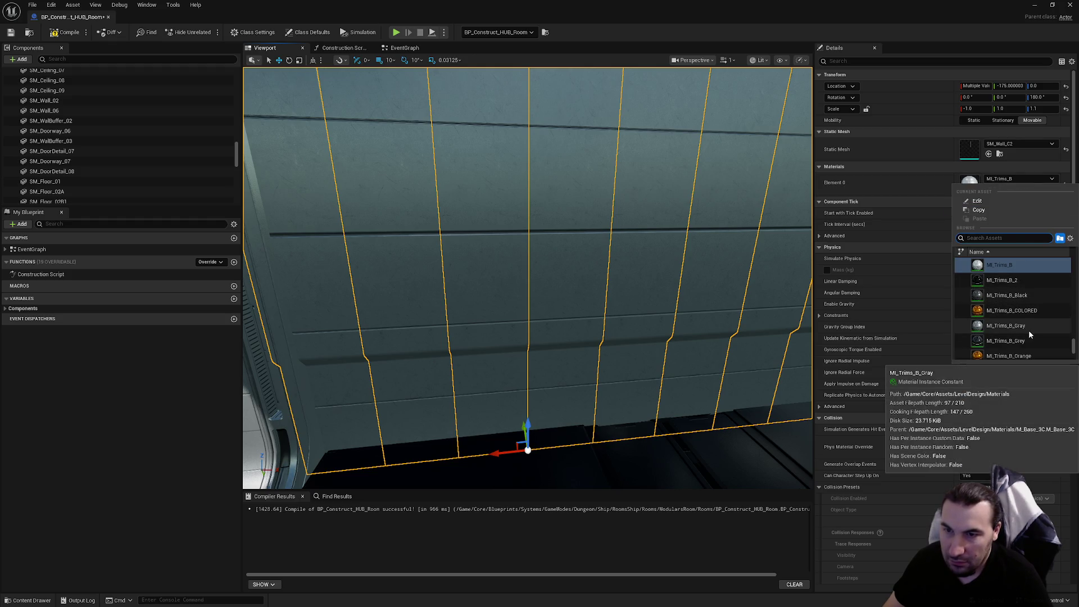
pyautogui.press('Escape')
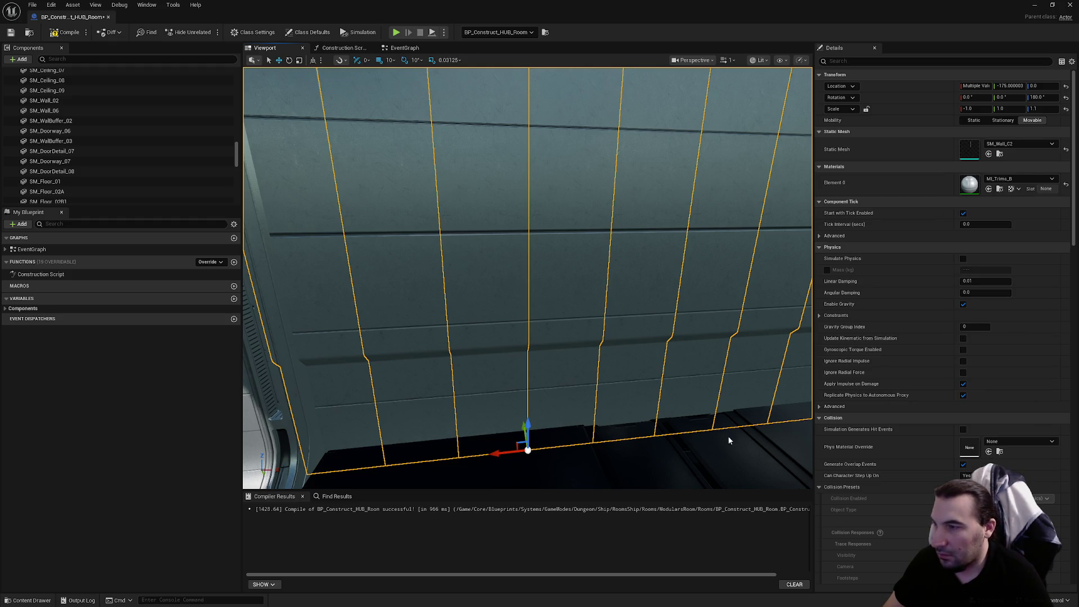
pyautogui.click(684, 347)
pyautogui.press('w')
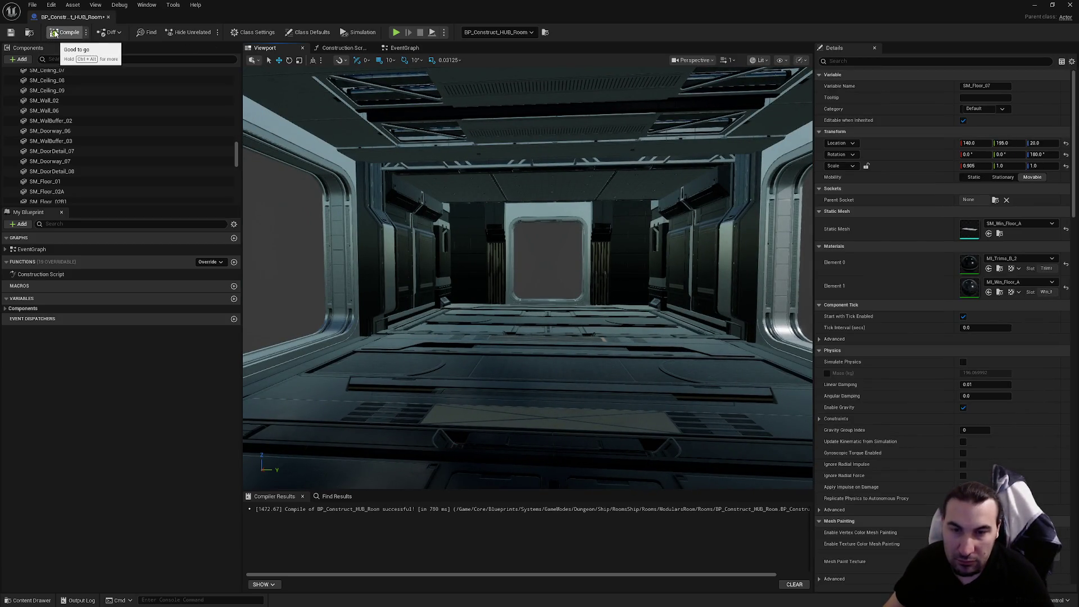
# Step: Save the HUB room blueprint and fly through the room toward the doorway
pyautogui.click(12, 32)
pyautogui.press('w')
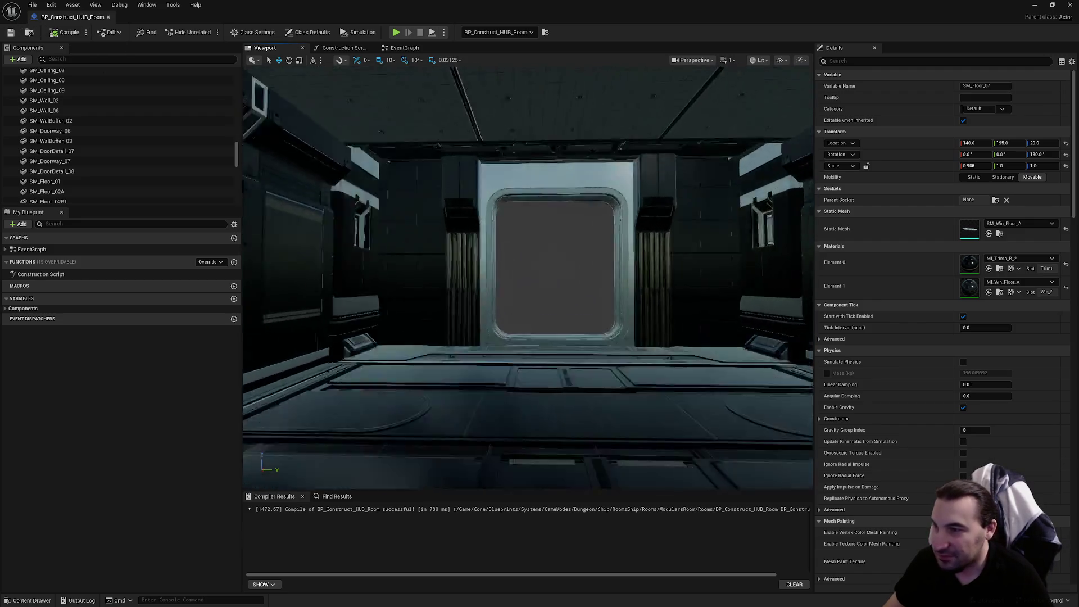
pyautogui.press('s')
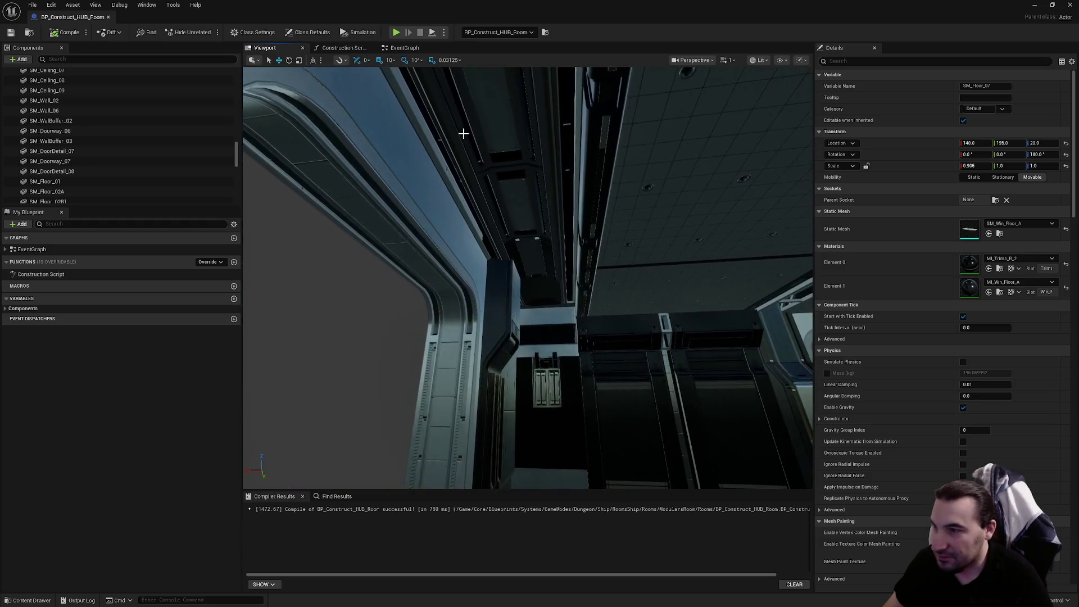
pyautogui.press('w')
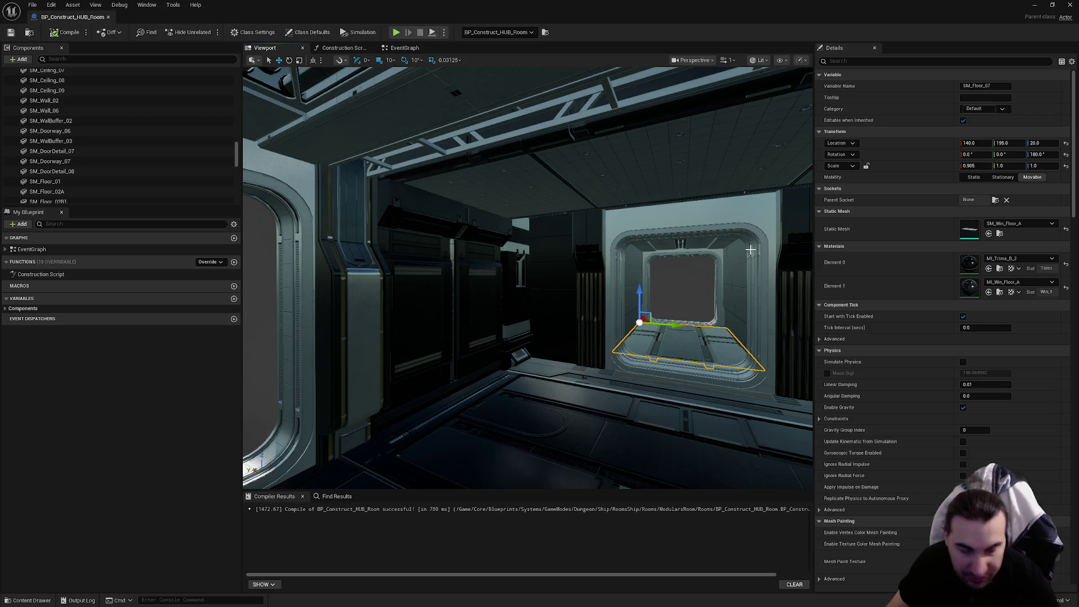
pyautogui.press('w')
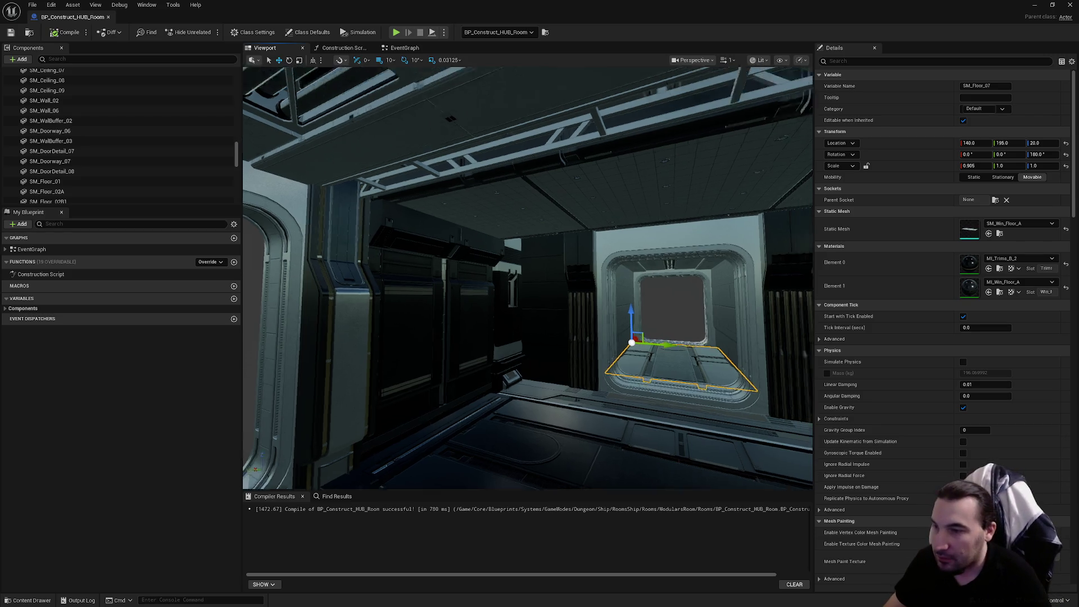
pyautogui.press('a')
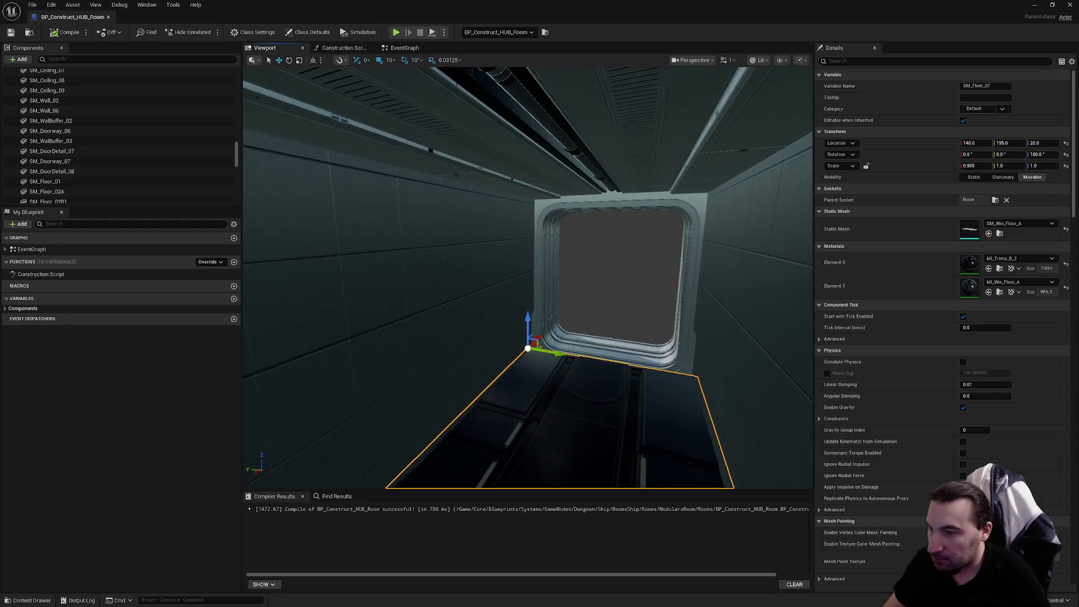
pyautogui.press('a')
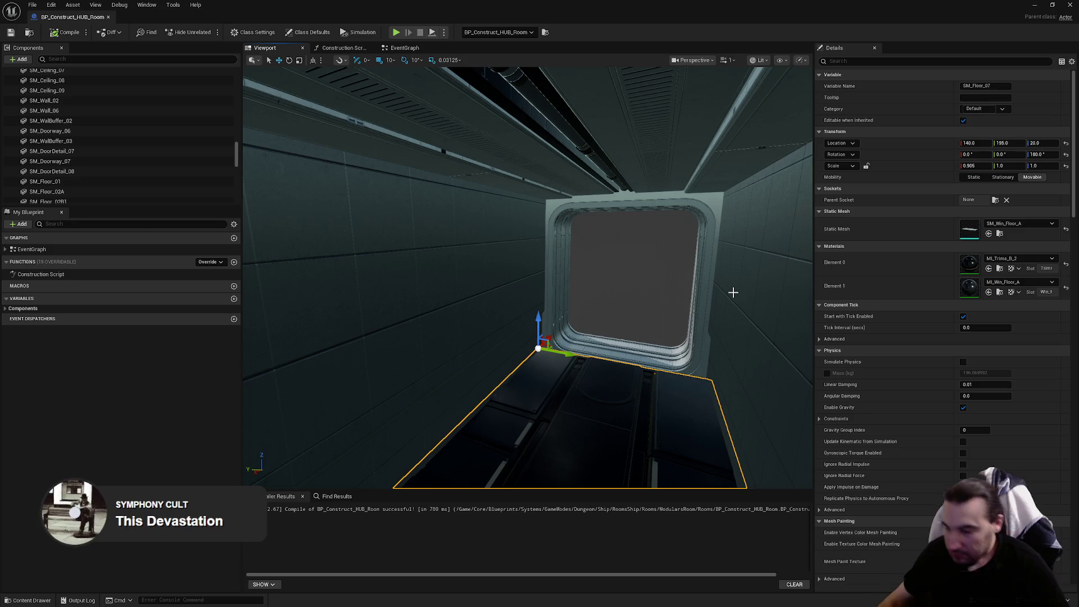
# Step: Inspect the corridor and window frame, then un-maximize the blueprint editor over the level editor
pyautogui.moveTo(502, 336)
pyautogui.mouseDown()
pyautogui.moveTo(497, 318)
pyautogui.moveTo(538, 326)
pyautogui.mouseUp()
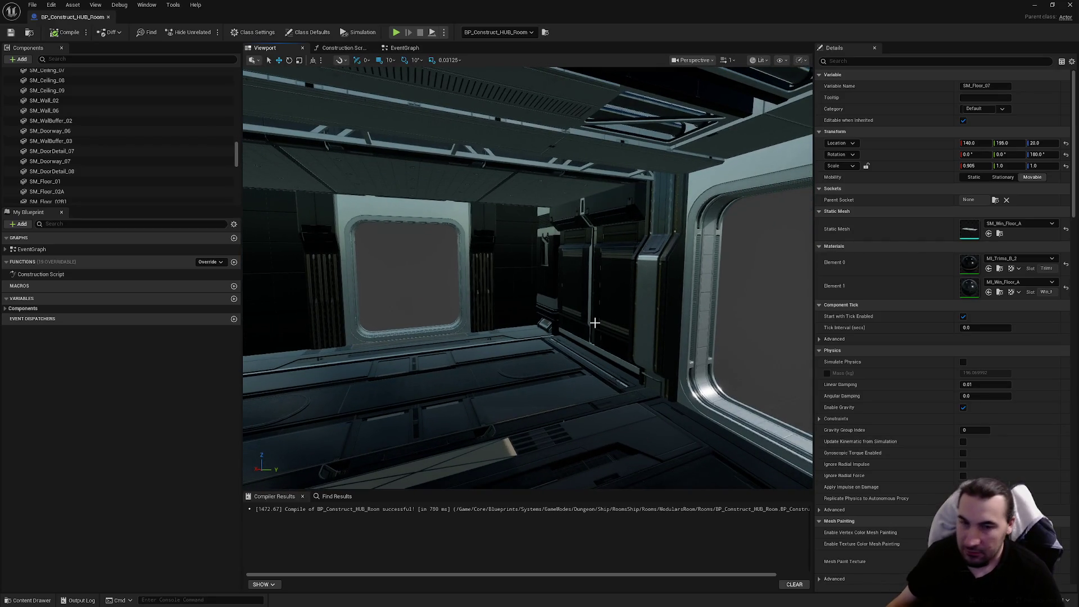
pyautogui.moveTo(614, 319)
pyautogui.mouseDown()
pyautogui.moveTo(611, 343)
pyautogui.moveTo(614, 320)
pyautogui.moveTo(562, 318)
pyautogui.moveTo(562, 342)
pyautogui.mouseUp()
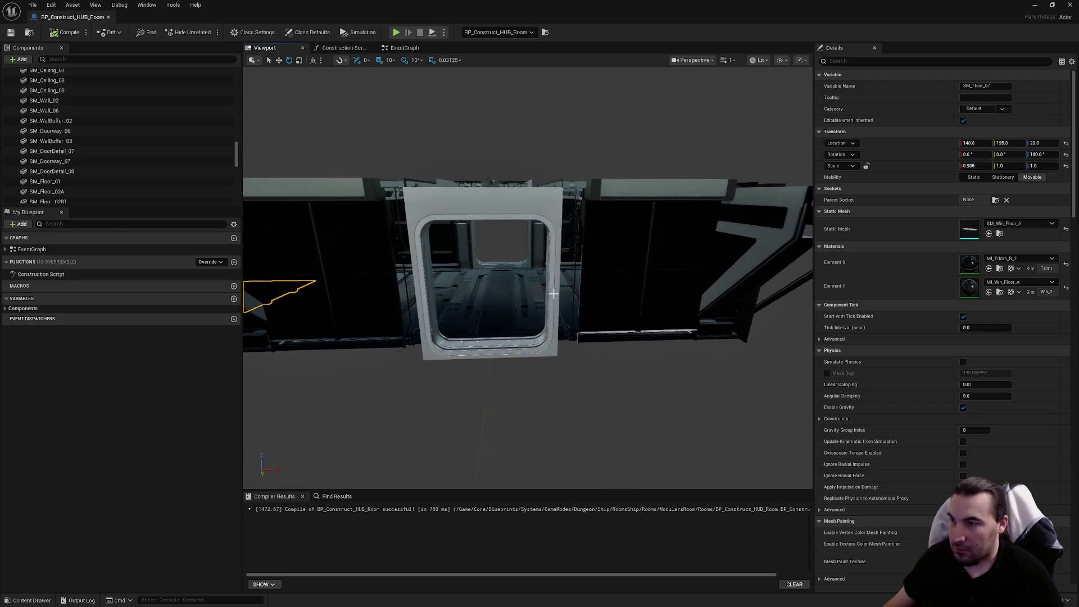
pyautogui.moveTo(562, 342)
pyautogui.mouseDown()
pyautogui.moveTo(606, 331)
pyautogui.moveTo(539, 314)
pyautogui.moveTo(491, 349)
pyautogui.mouseUp()
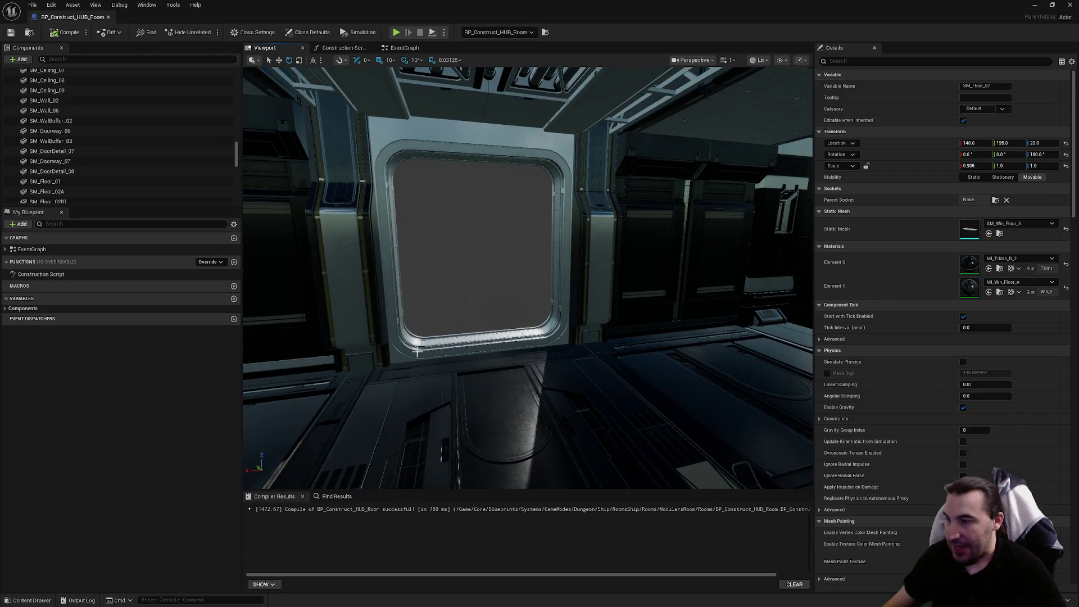
pyautogui.moveTo(411, 365)
pyautogui.mouseDown()
pyautogui.moveTo(377, 348)
pyautogui.moveTo(416, 338)
pyautogui.mouseUp()
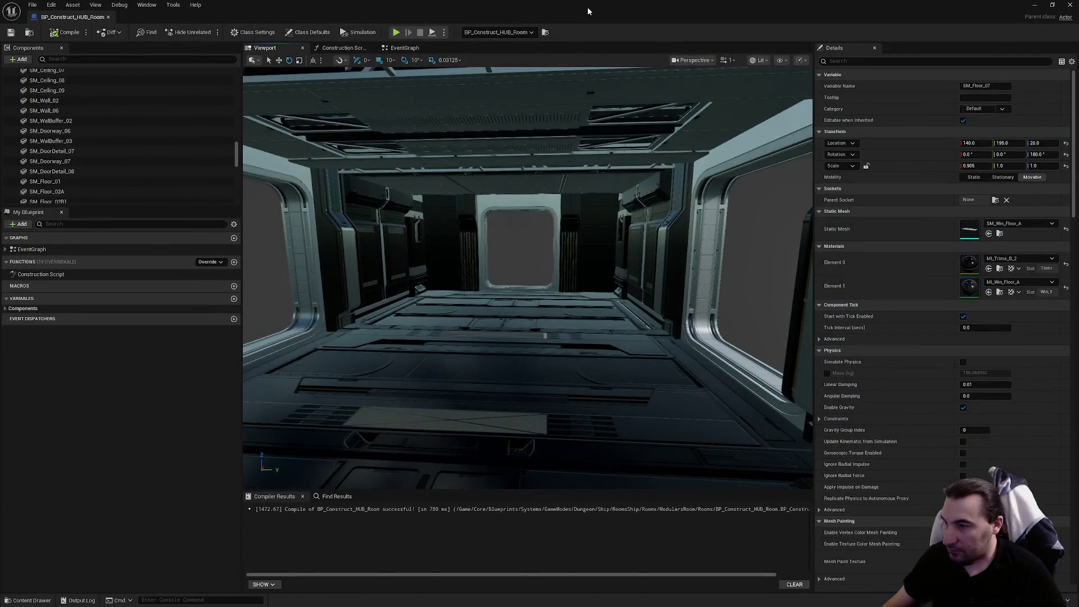
pyautogui.moveTo(586, 7); pyautogui.dragTo(578, 62)
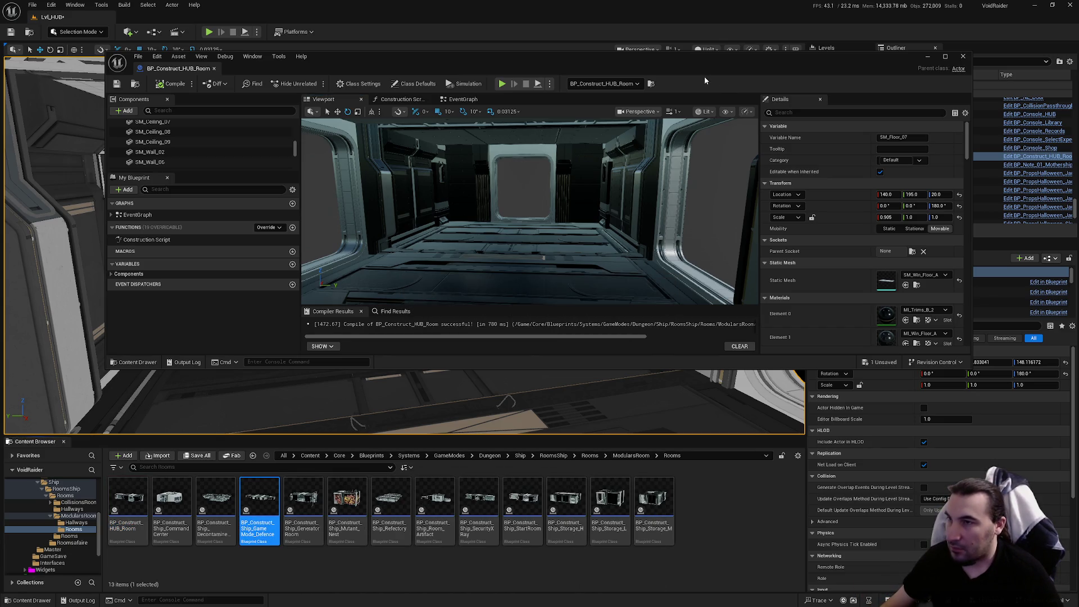
# Step: Open BP_Construct_Ship_GameMode_Defence's viewport and inspect wall SM_Wall_032 and doorway SM_DoorWay1
pyautogui.doubleClick(686, 62)
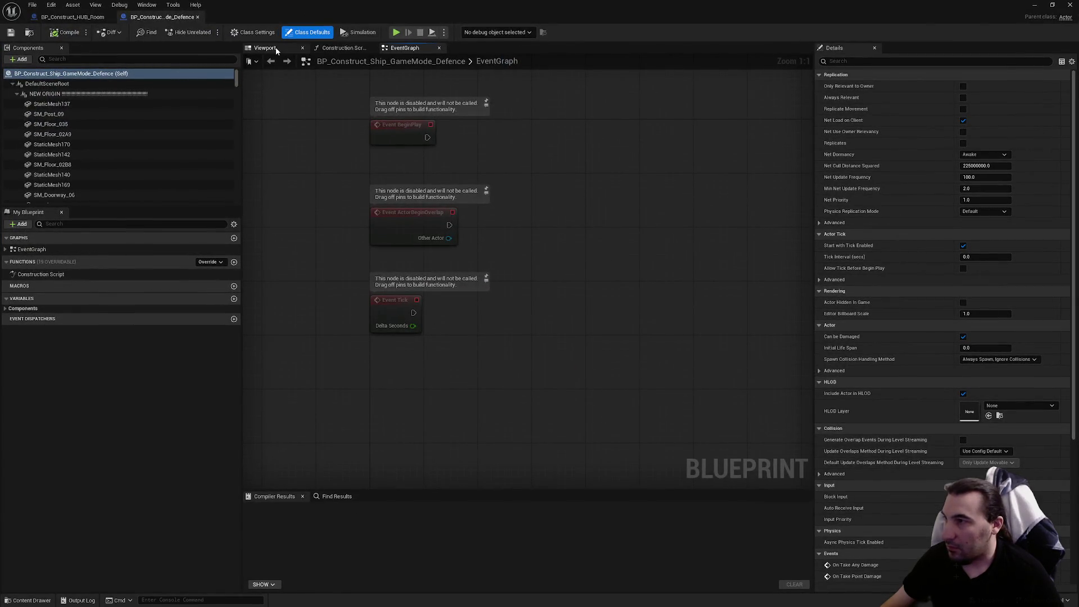
pyautogui.click(276, 51)
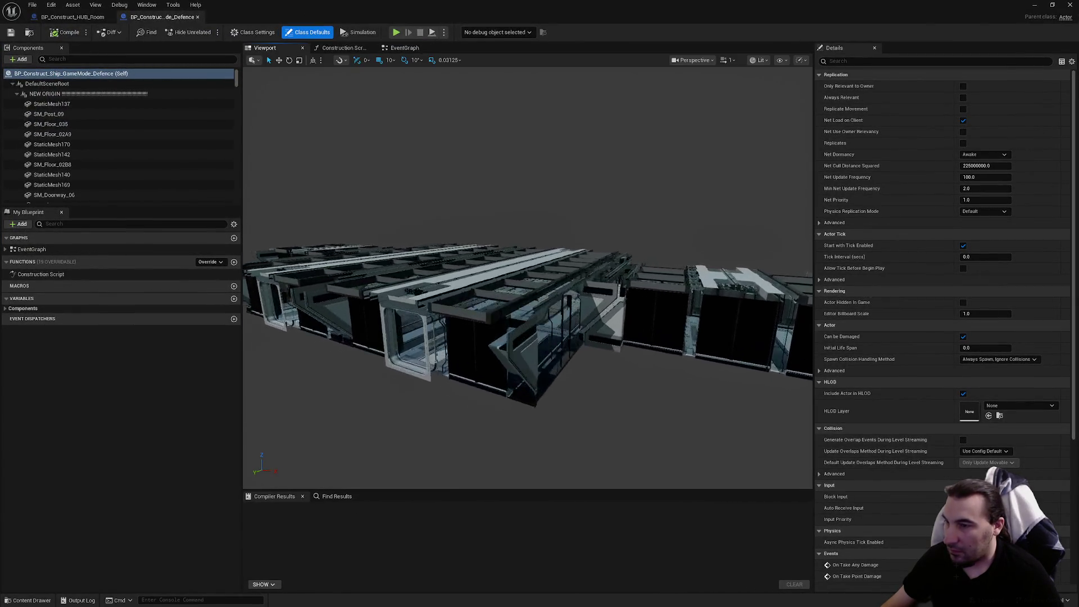
pyautogui.click(585, 292)
pyautogui.press('f')
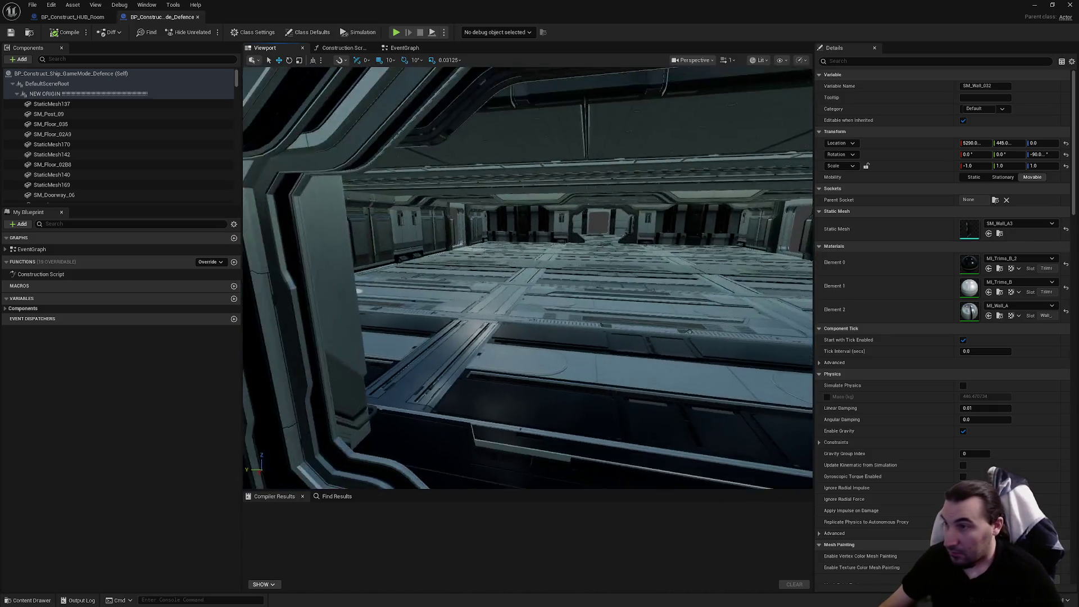
pyautogui.click(638, 403)
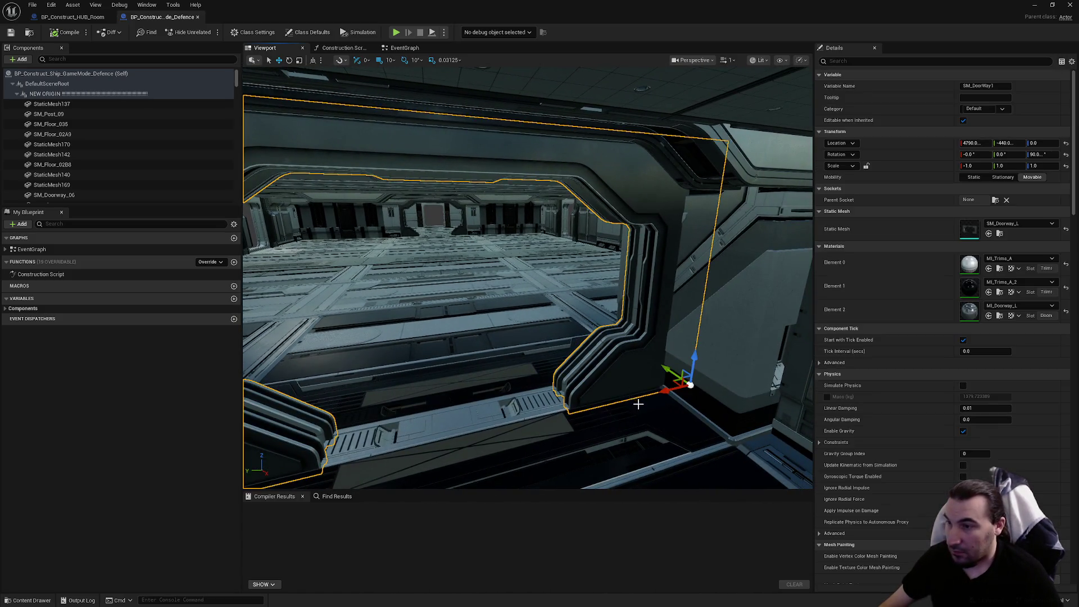
pyautogui.keyDown('ctrl'); pyautogui.click(563, 330); pyautogui.keyUp('ctrl')
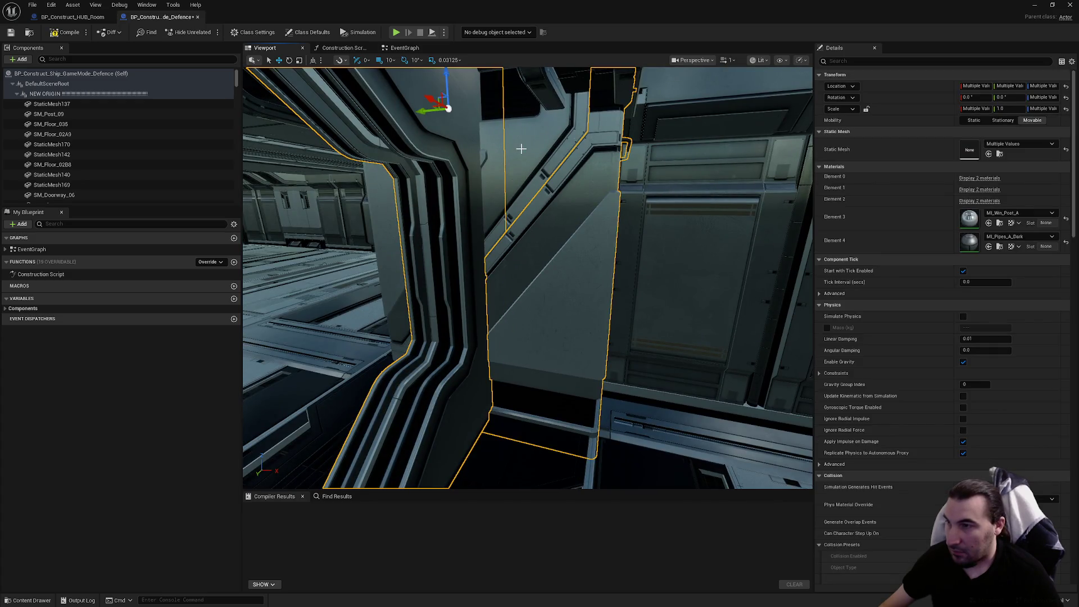
pyautogui.moveTo(561, 292); pyautogui.dragTo(558, 300)
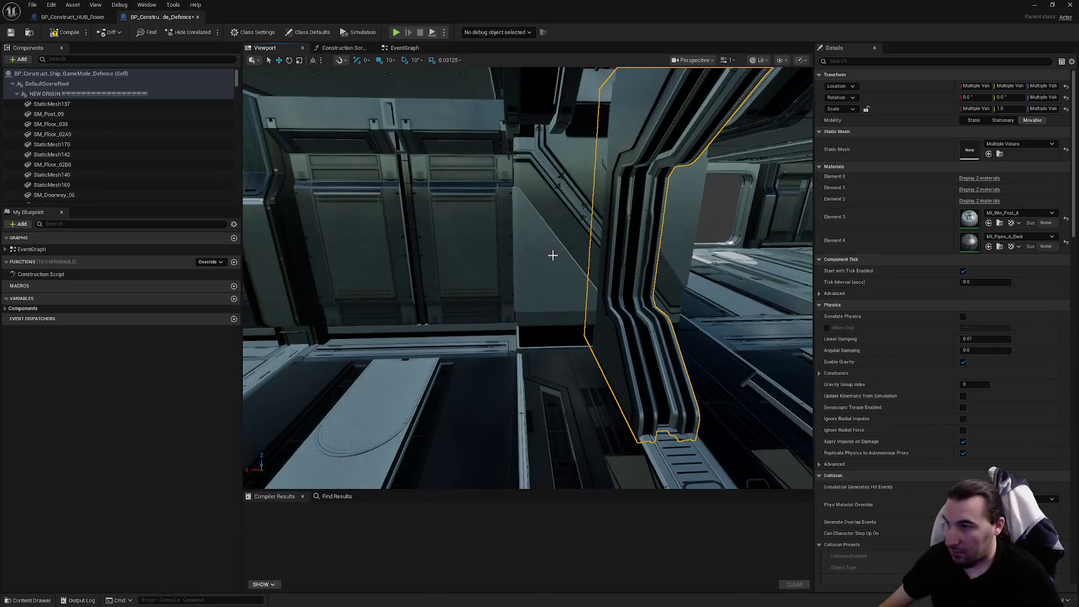
pyautogui.moveTo(582, 158)
pyautogui.mouseDown()
pyautogui.moveTo(570, 292)
pyautogui.moveTo(587, 324)
pyautogui.mouseUp()
# Step: Back in the HUB room blueprint, slide the doorway posts from 2700 to 2510
pyautogui.click(73, 17)
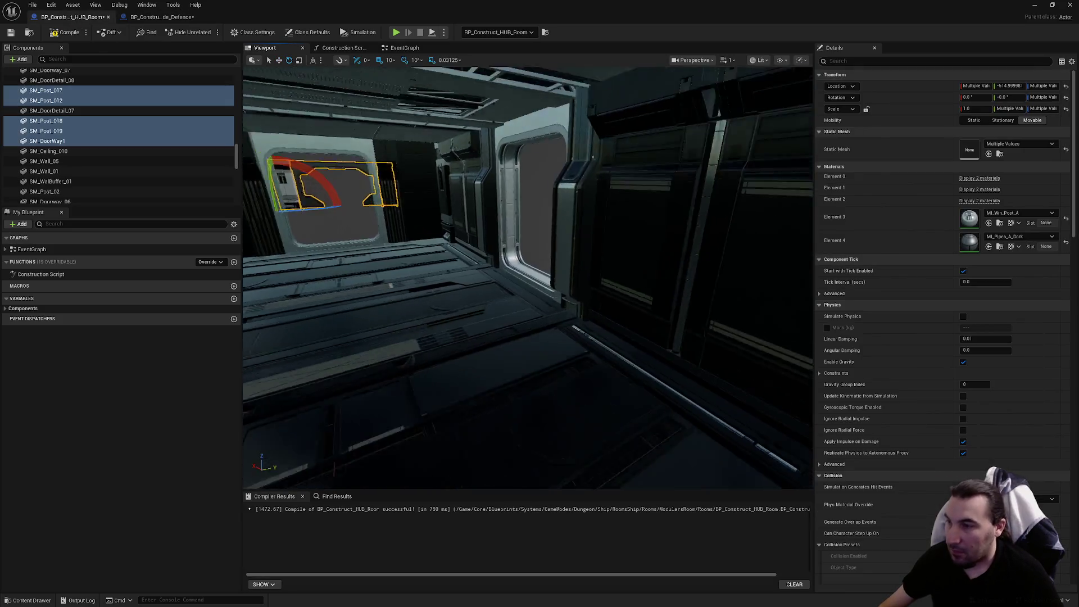
pyautogui.moveTo(404, 294)
pyautogui.mouseDown()
pyautogui.moveTo(403, 354)
pyautogui.moveTo(403, 295)
pyautogui.mouseUp()
pyautogui.moveTo(331, 254); pyautogui.dragTo(472, 310)
pyautogui.press('f')
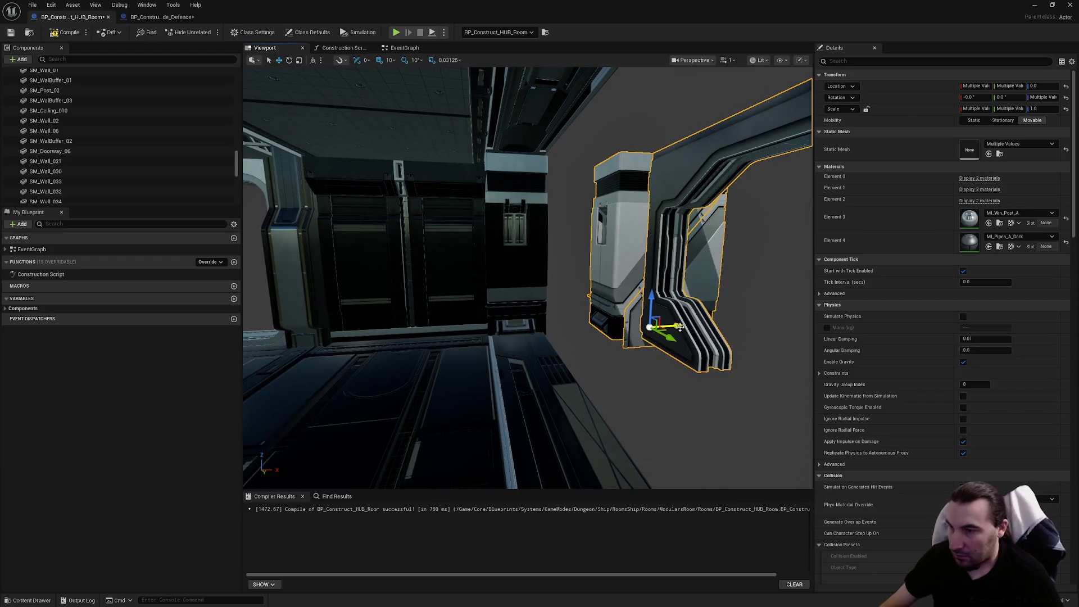
pyautogui.moveTo(682, 326)
pyautogui.mouseDown()
pyautogui.moveTo(556, 337)
pyautogui.moveTo(602, 337)
pyautogui.mouseUp()
pyautogui.press('f')
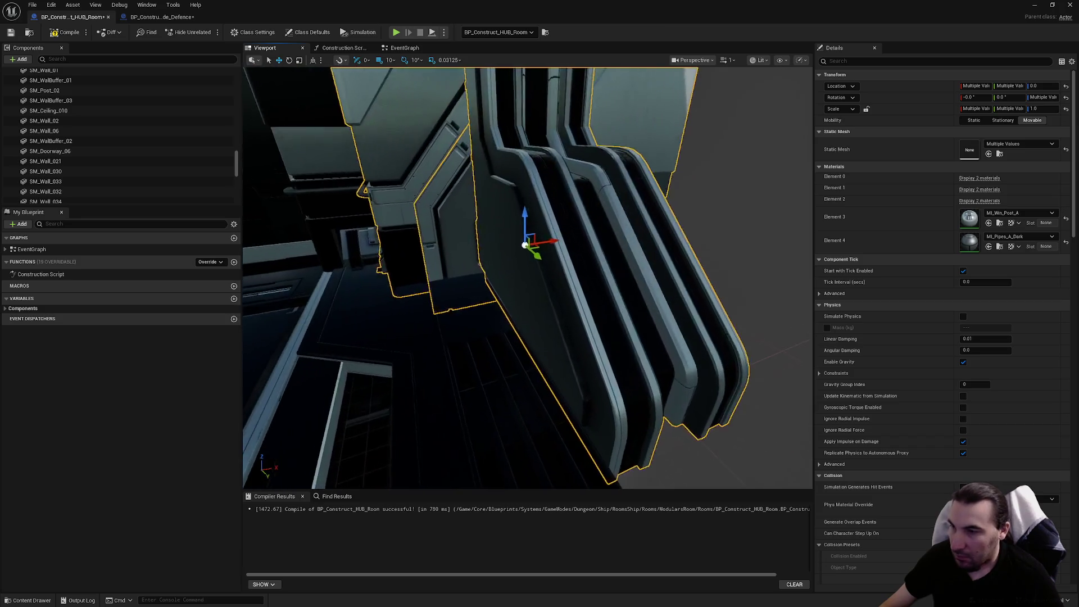
pyautogui.moveTo(526, 278); pyautogui.dragTo(382, 250)
pyautogui.moveTo(503, 329); pyautogui.dragTo(512, 330)
# Step: Delete post SM_Post_03 and the recess pipes, including SM_Pipe_014
pyautogui.click(484, 236)
pyautogui.moveTo(484, 236); pyautogui.dragTo(489, 234)
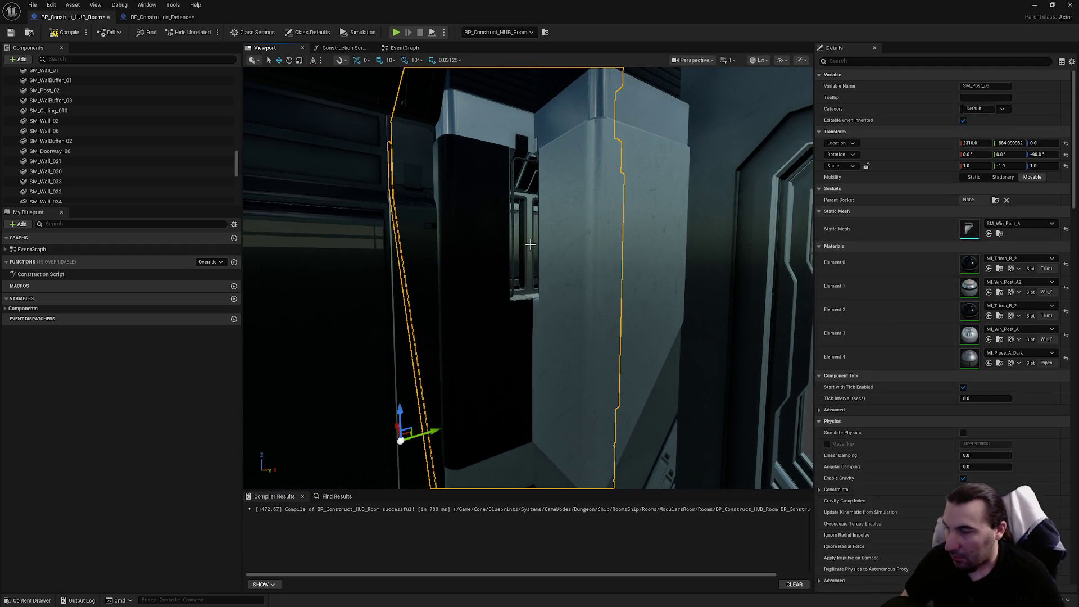
pyautogui.press('Delete')
pyautogui.click(518, 246)
pyautogui.press('Delete')
pyautogui.click(538, 264)
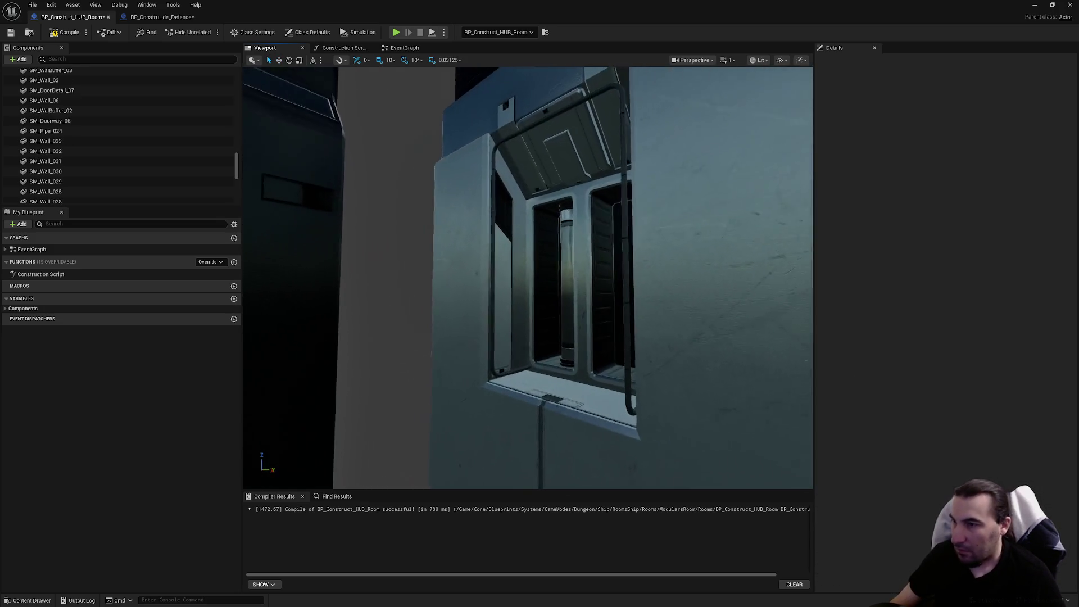
pyautogui.click(567, 288)
pyautogui.press('Delete')
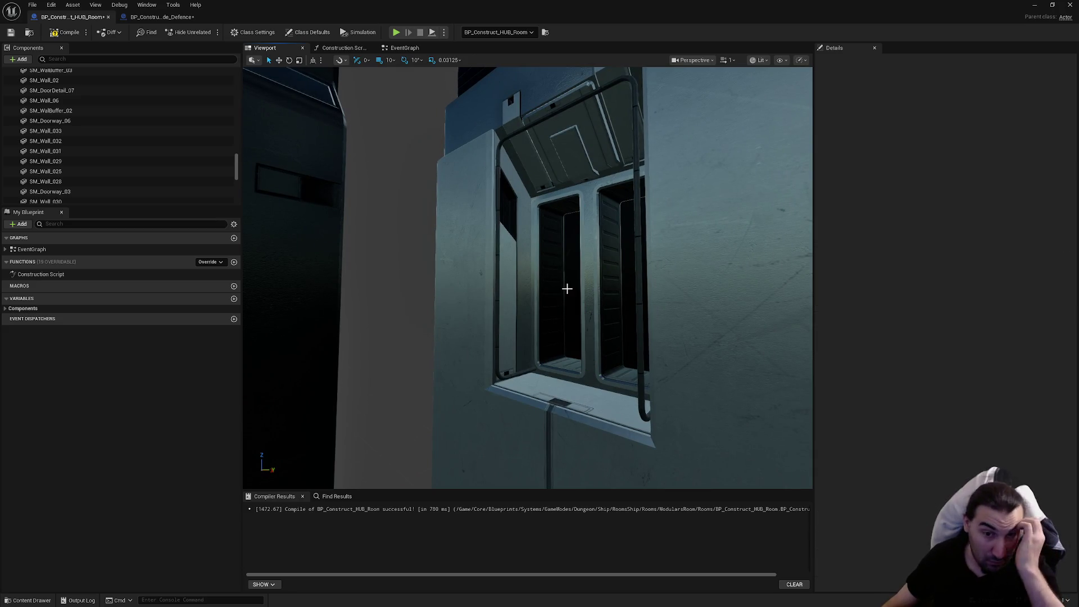
pyautogui.moveTo(567, 288); pyautogui.dragTo(553, 354)
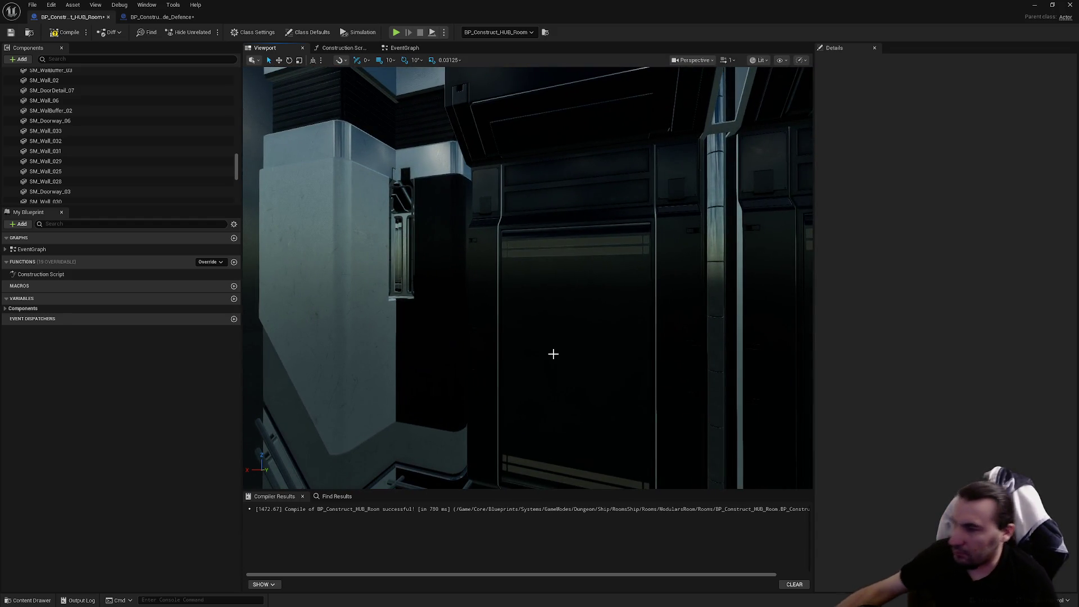
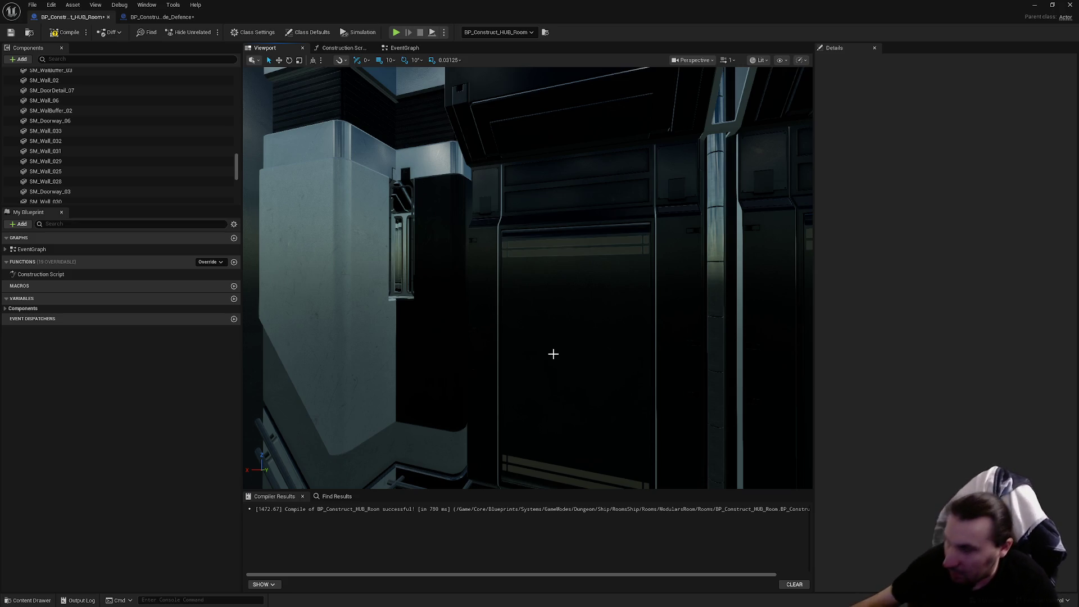
# Step: Delete the SM_Post_04 post and the wall pipes beside it, including SM_Pipe_017 and SM_Pipe_018
pyautogui.click(402, 311)
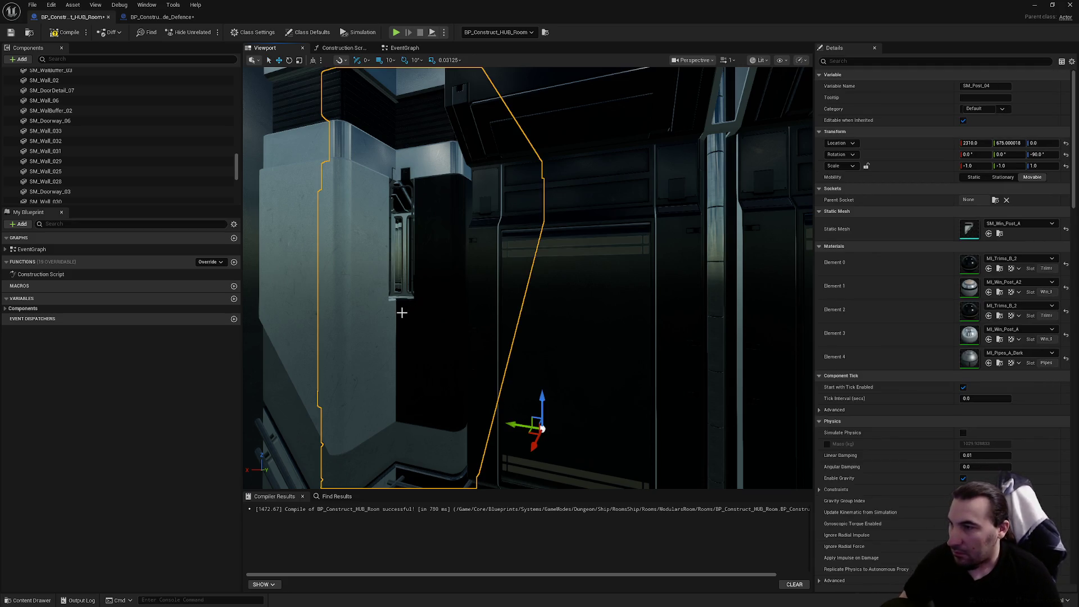
pyautogui.press('Delete')
pyautogui.click(396, 243)
pyautogui.press('Delete')
pyautogui.click(396, 243)
pyautogui.press('Delete')
pyautogui.click(416, 238)
pyautogui.press('Delete')
pyautogui.click(430, 257)
pyautogui.press('Delete')
# Step: Inspect the SM_Post_019 post and doorway wall, then frame the view on SM_Floor_02
pyautogui.click(427, 337)
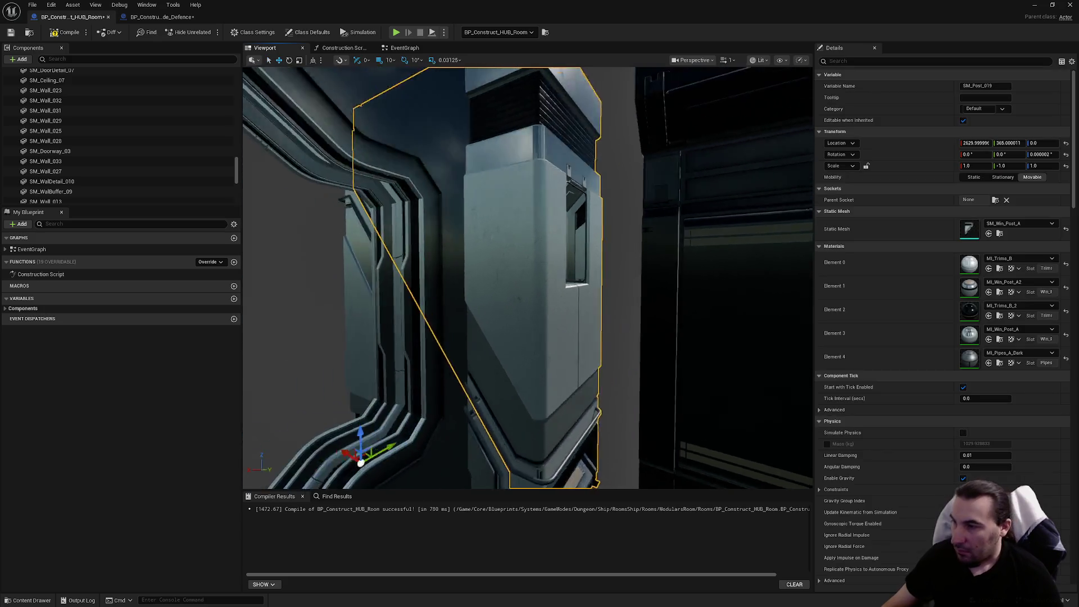
pyautogui.keyDown('ctrl'); pyautogui.click(414, 389); pyautogui.keyUp('ctrl')
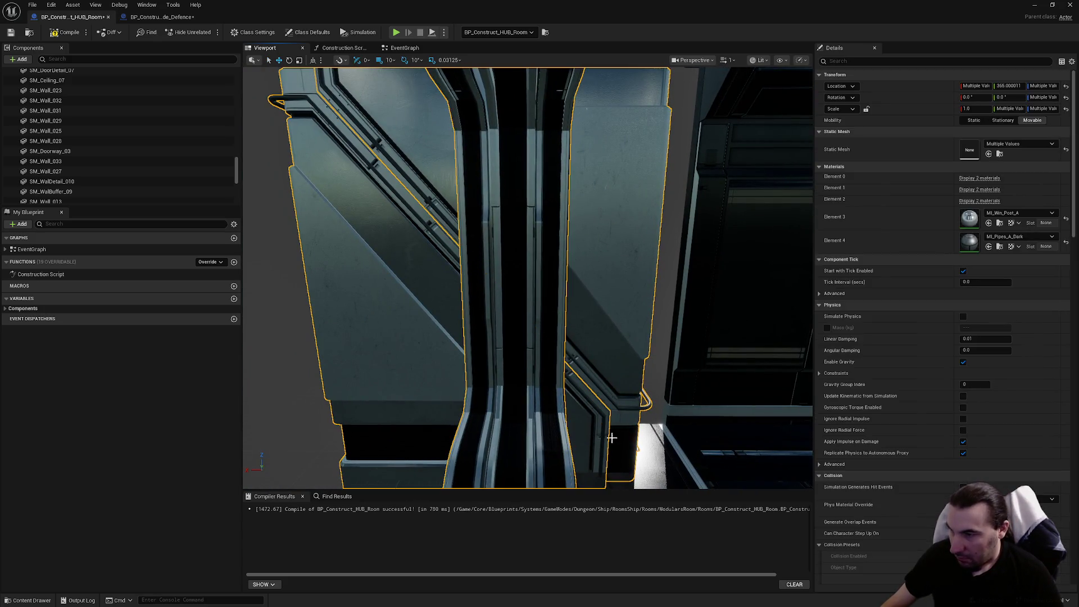
pyautogui.moveTo(554, 385)
pyautogui.mouseDown()
pyautogui.moveTo(539, 365)
pyautogui.moveTo(554, 386)
pyautogui.mouseUp()
pyautogui.moveTo(705, 342)
pyautogui.mouseDown()
pyautogui.moveTo(704, 326)
pyautogui.moveTo(705, 342)
pyautogui.mouseUp()
pyautogui.moveTo(576, 360)
pyautogui.mouseDown()
pyautogui.moveTo(599, 208)
pyautogui.moveTo(436, 159)
pyautogui.moveTo(484, 171)
pyautogui.mouseUp()
pyautogui.moveTo(528, 281)
pyautogui.mouseDown()
pyautogui.moveTo(548, 281)
pyautogui.moveTo(517, 279)
pyautogui.moveTo(533, 273)
pyautogui.moveTo(619, 381)
pyautogui.moveTo(657, 337)
pyautogui.moveTo(646, 337)
pyautogui.moveTo(736, 332)
pyautogui.mouseUp()
pyautogui.click(620, 381)
pyautogui.press('f')
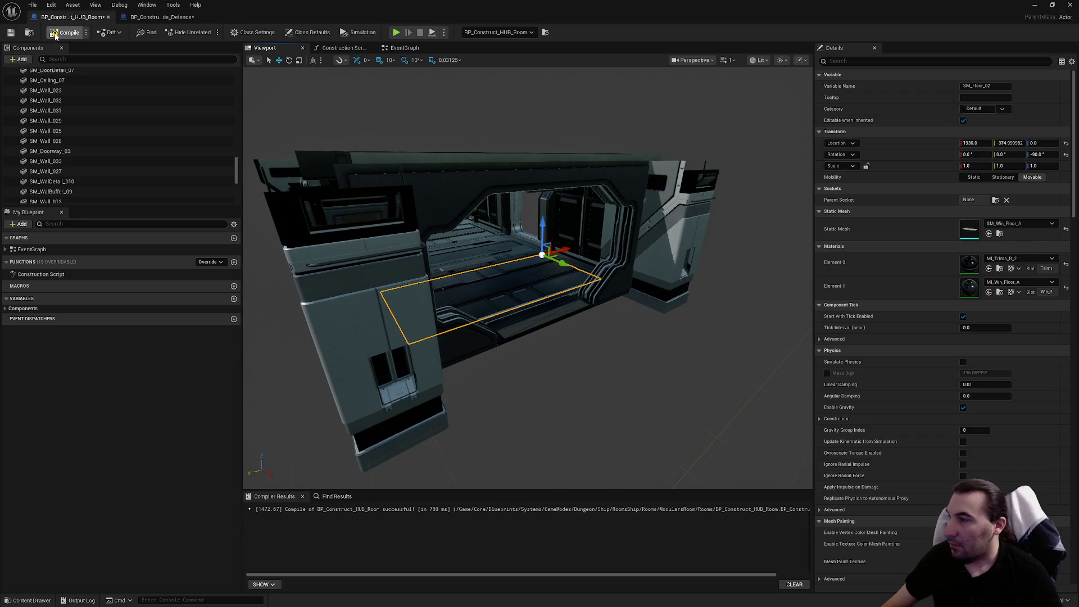
# Step: Compile, then set the SM_Win_Post_A posts' Element 0 material to MI_Trims_B_2
pyautogui.click(11, 32)
pyautogui.moveTo(528, 280); pyautogui.dragTo(489, 264)
pyautogui.click(506, 281)
pyautogui.moveTo(754, 243); pyautogui.dragTo(632, 233)
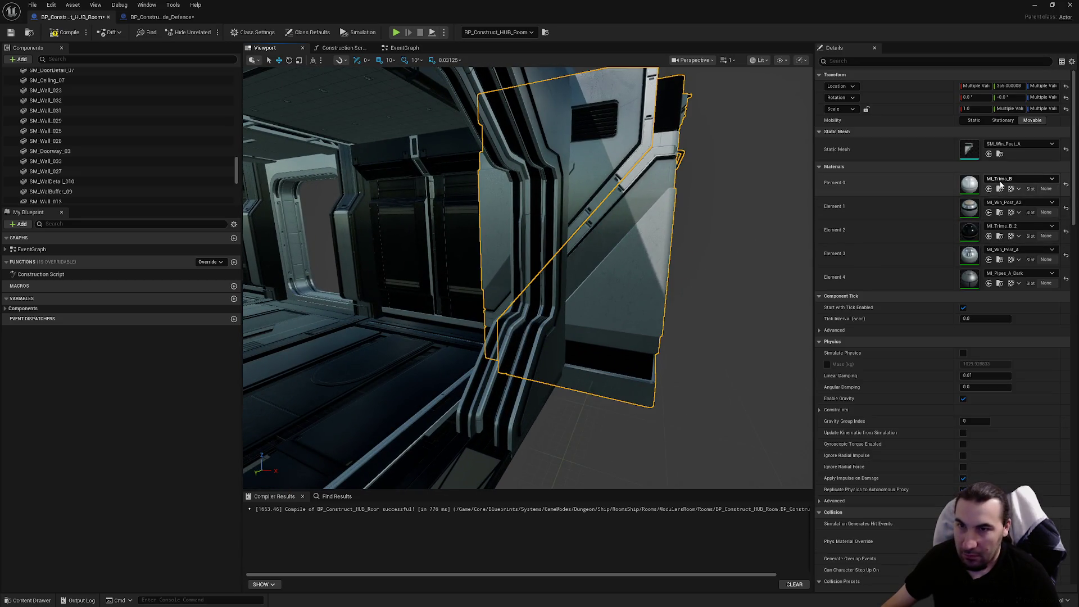
pyautogui.click(1009, 180)
pyautogui.click(1036, 280)
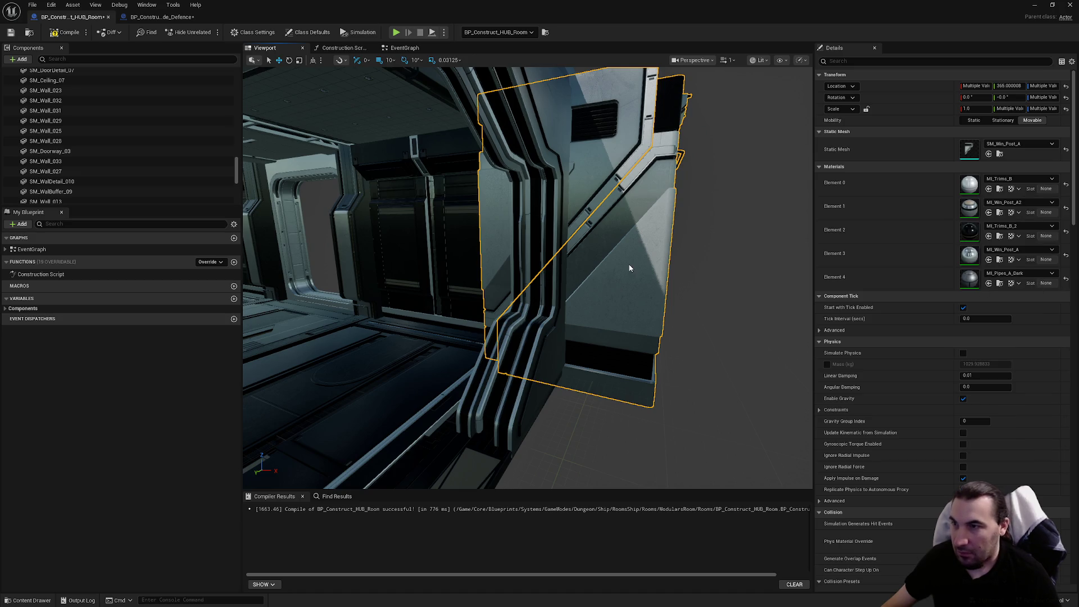
pyautogui.moveTo(630, 268); pyautogui.dragTo(588, 260)
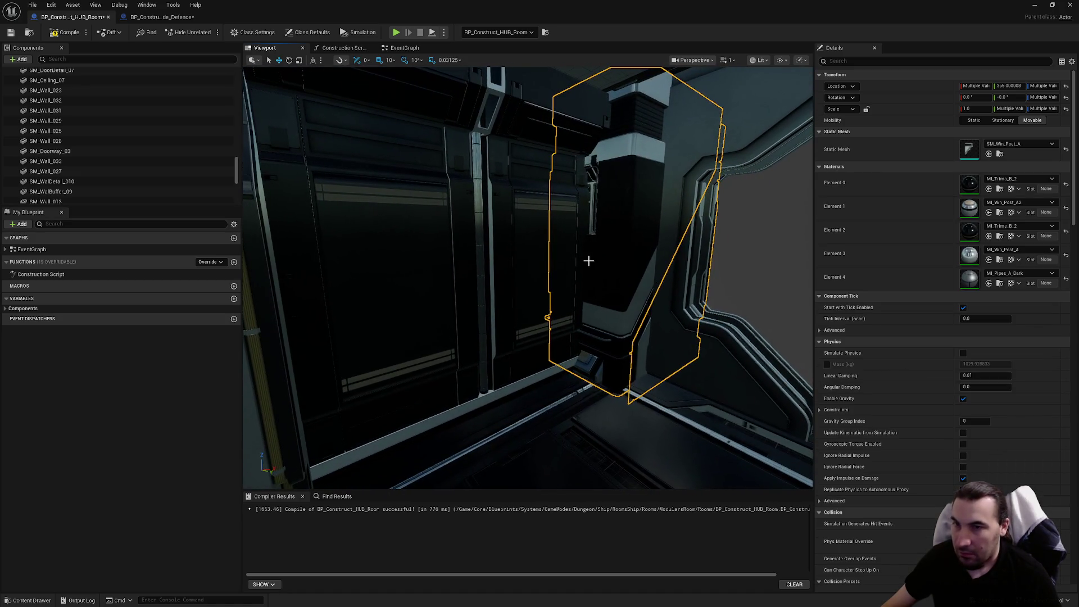
pyautogui.moveTo(741, 284); pyautogui.dragTo(728, 281)
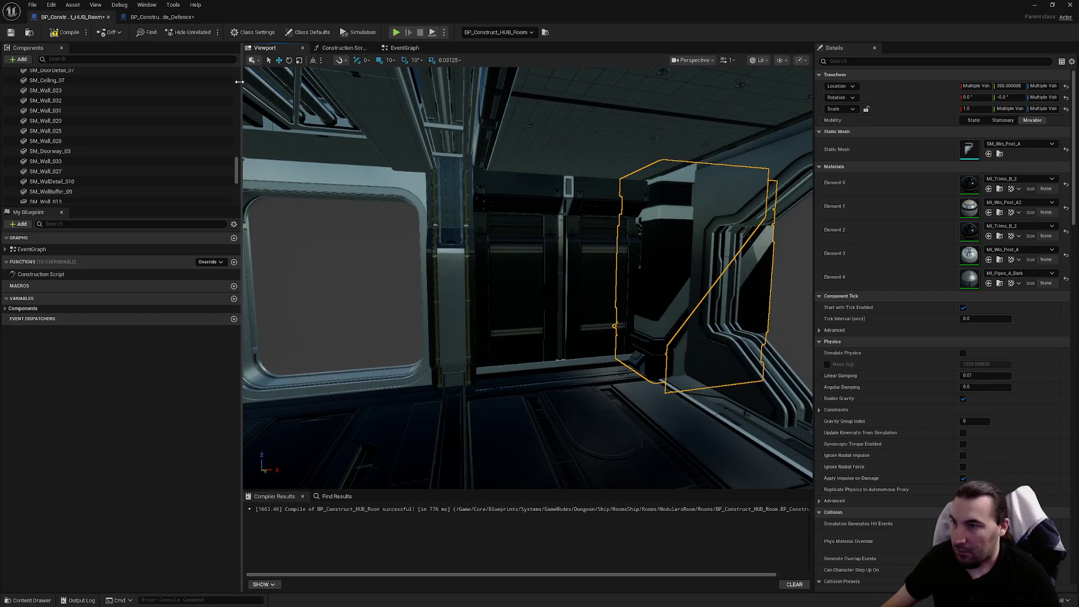
# Step: Save the HUB room, select SM_Floor_02 and its neighbour, then view the Defence game-mode blueprint
pyautogui.click(10, 32)
pyautogui.click(644, 423)
pyautogui.moveTo(644, 423); pyautogui.dragTo(462, 373)
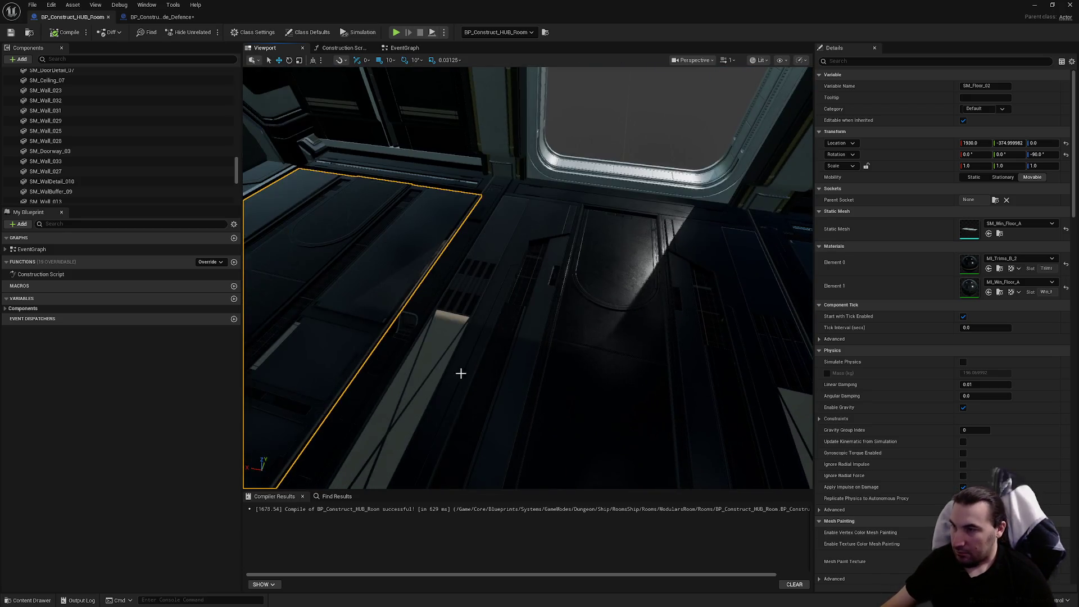
pyautogui.keyDown('ctrl'); pyautogui.click(458, 278); pyautogui.keyUp('ctrl')
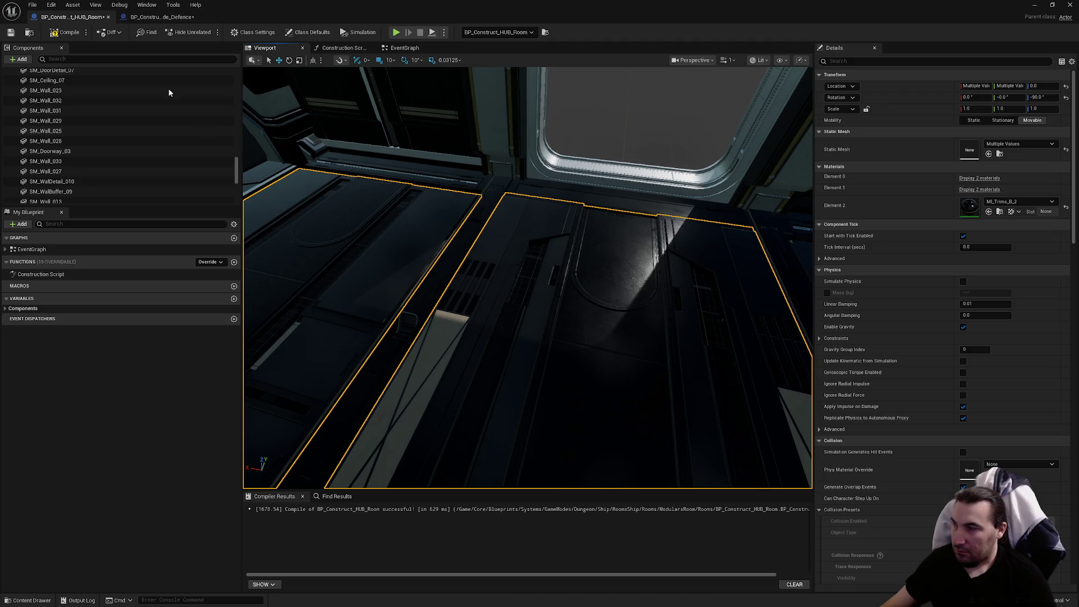
pyautogui.click(180, 17)
pyautogui.moveTo(691, 436); pyautogui.dragTo(666, 386)
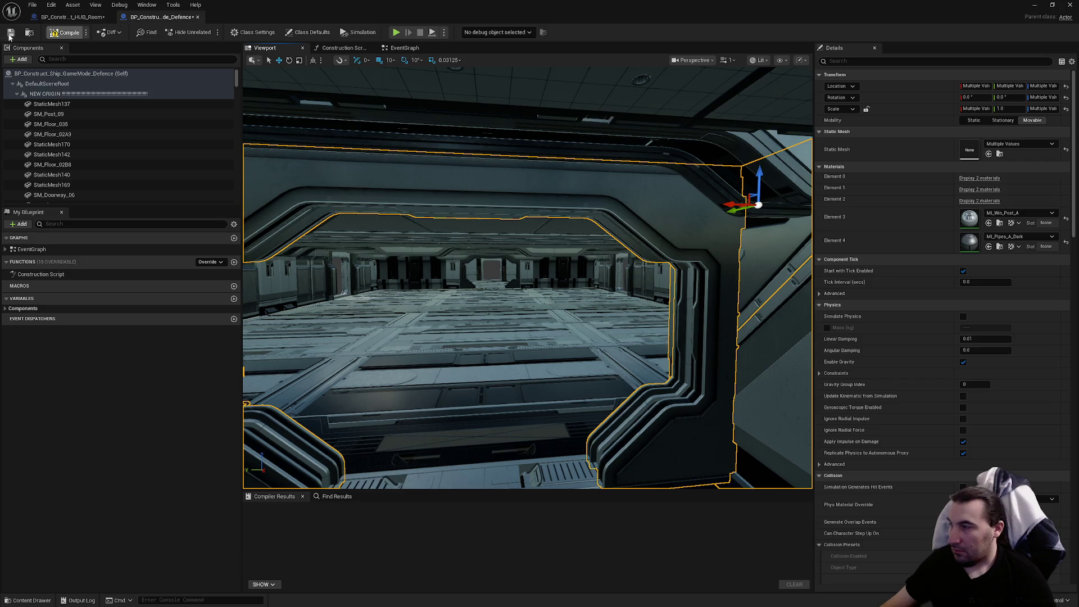
# Step: Back in BP_Construct_HUB_Room, select the middle strip, doorway floor panel and ledge together
pyautogui.click(89, 17)
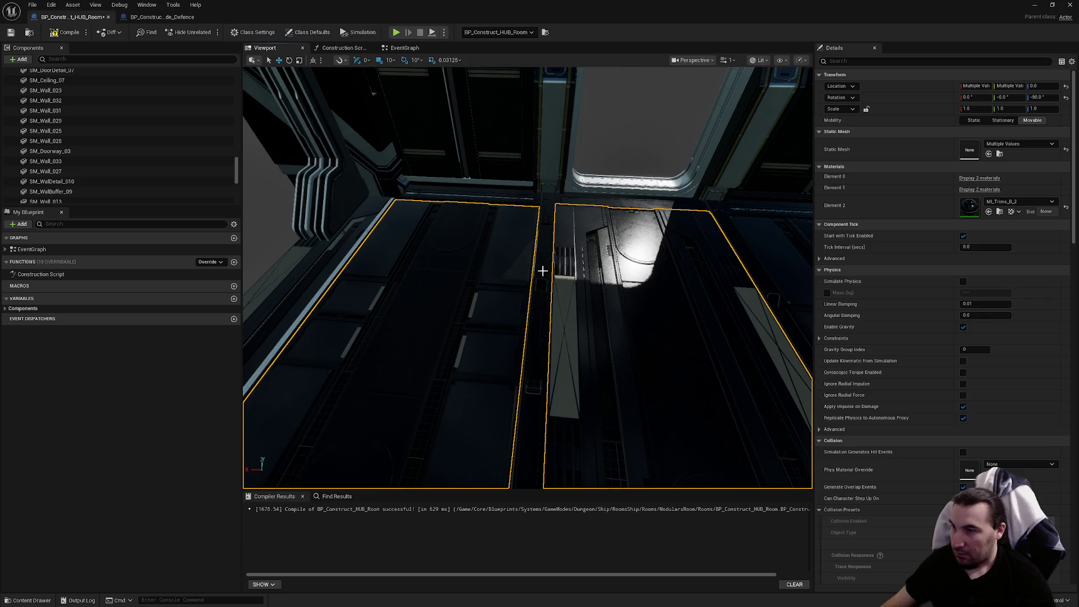
pyautogui.keyDown('ctrl'); pyautogui.click(541, 270); pyautogui.keyUp('ctrl')
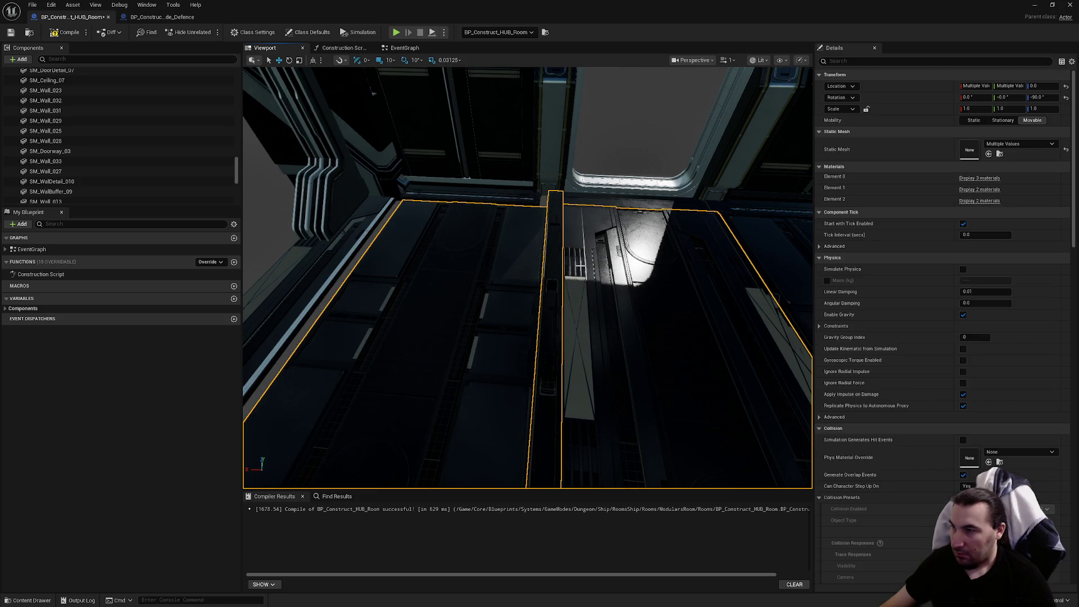
pyautogui.moveTo(582, 267); pyautogui.dragTo(516, 238)
pyautogui.moveTo(472, 193); pyautogui.dragTo(598, 275)
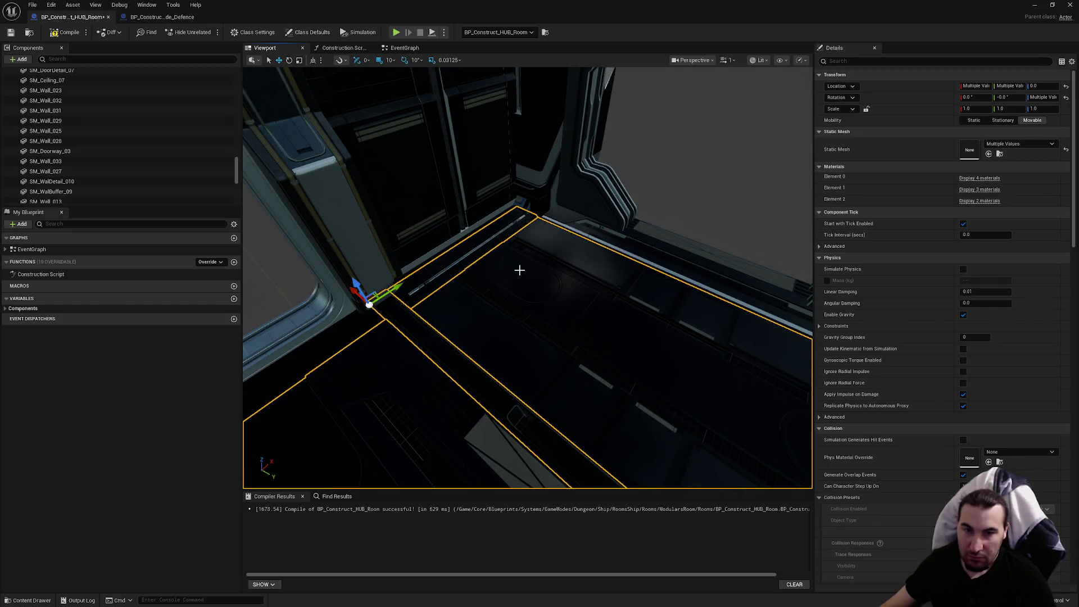
pyautogui.moveTo(567, 352)
pyautogui.mouseDown()
pyautogui.moveTo(528, 286)
pyautogui.moveTo(549, 344)
pyautogui.mouseUp()
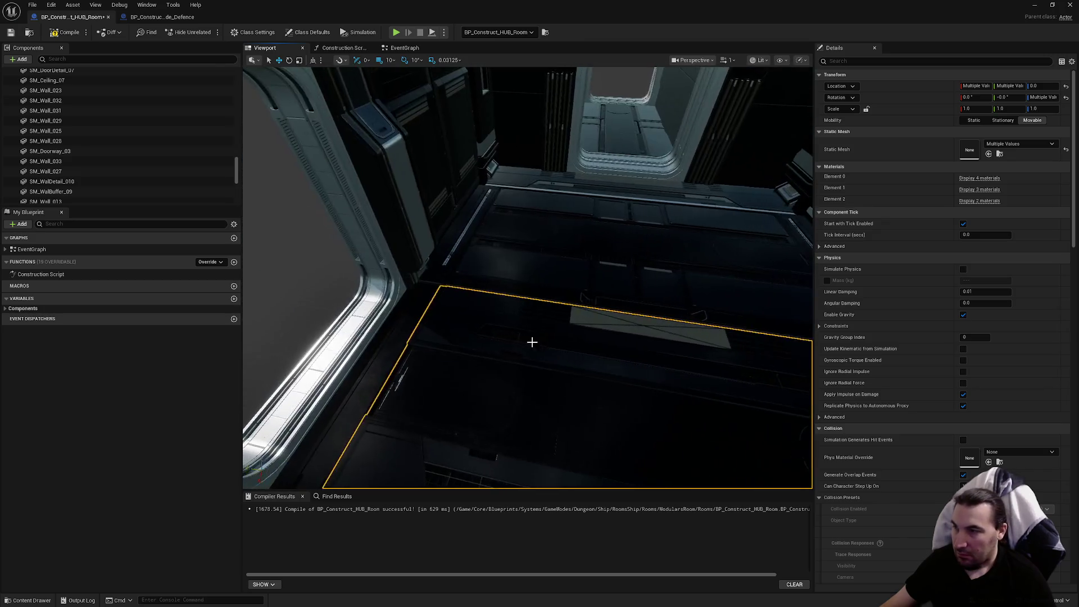
pyautogui.moveTo(392, 337)
pyautogui.mouseDown()
pyautogui.moveTo(570, 341)
pyautogui.moveTo(571, 314)
pyautogui.moveTo(575, 341)
pyautogui.mouseUp()
pyautogui.keyDown('ctrl'); pyautogui.click(563, 320); pyautogui.keyUp('ctrl')
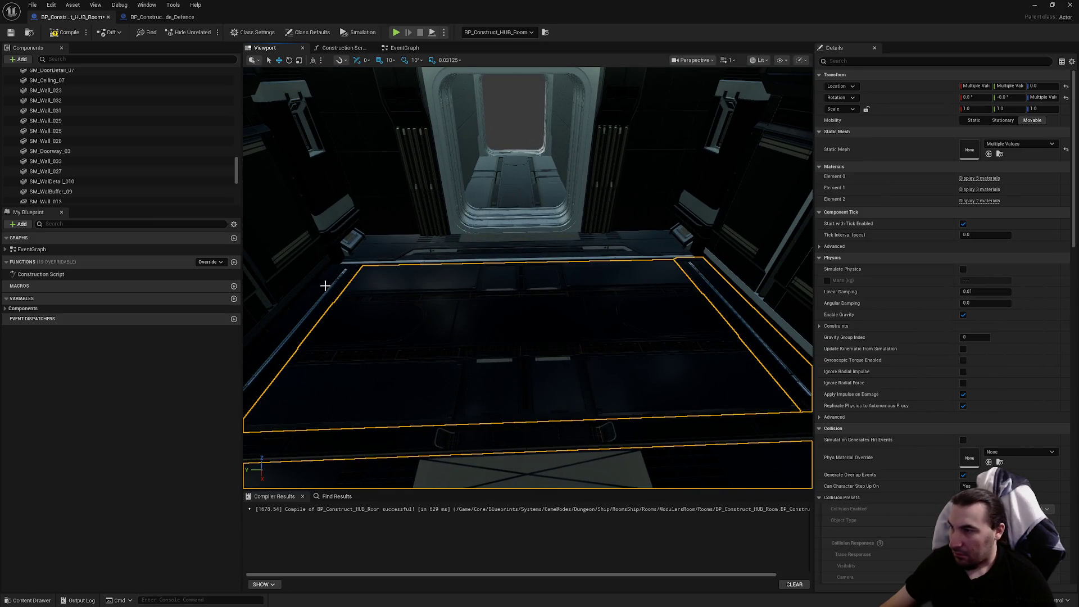
pyautogui.keyDown('ctrl'); pyautogui.click(387, 249); pyautogui.keyUp('ctrl')
pyautogui.moveTo(388, 254); pyautogui.dragTo(502, 301)
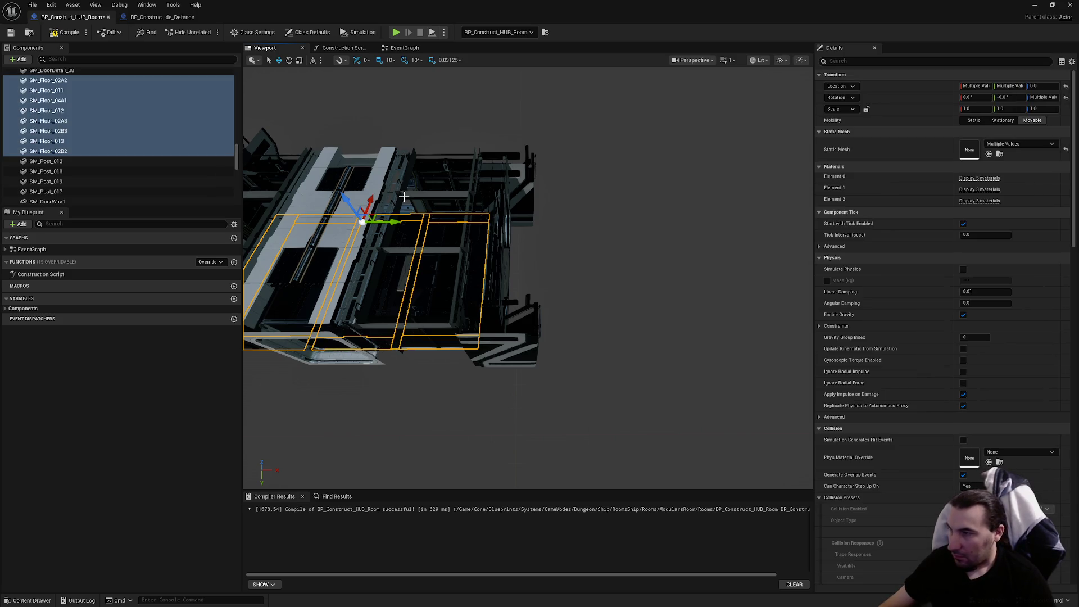
# Step: Undo the 385-unit X floor move and start reselecting the floor pieces
pyautogui.moveTo(400, 221); pyautogui.dragTo(646, 241)
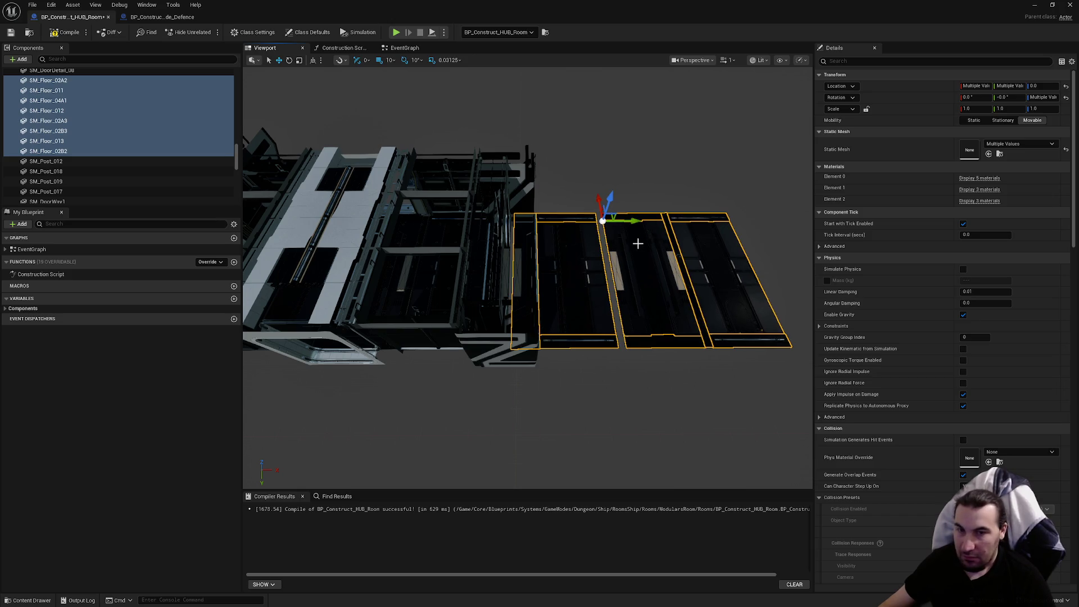
pyautogui.hotkey('ctrl', 'z')
pyautogui.click(616, 241)
pyautogui.moveTo(615, 241); pyautogui.dragTo(569, 256)
pyautogui.click(568, 256)
pyautogui.press('f')
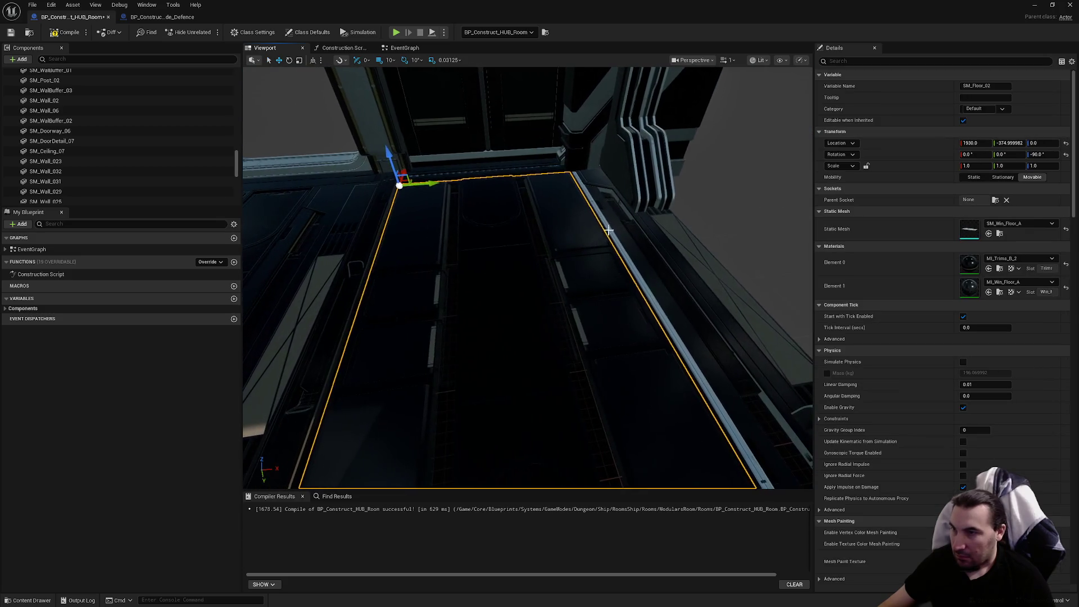
pyautogui.keyDown('ctrl'); pyautogui.click(469, 167); pyautogui.keyUp('ctrl')
pyautogui.moveTo(469, 167)
pyautogui.mouseDown()
pyautogui.moveTo(517, 252)
pyautogui.moveTo(590, 243)
pyautogui.mouseUp()
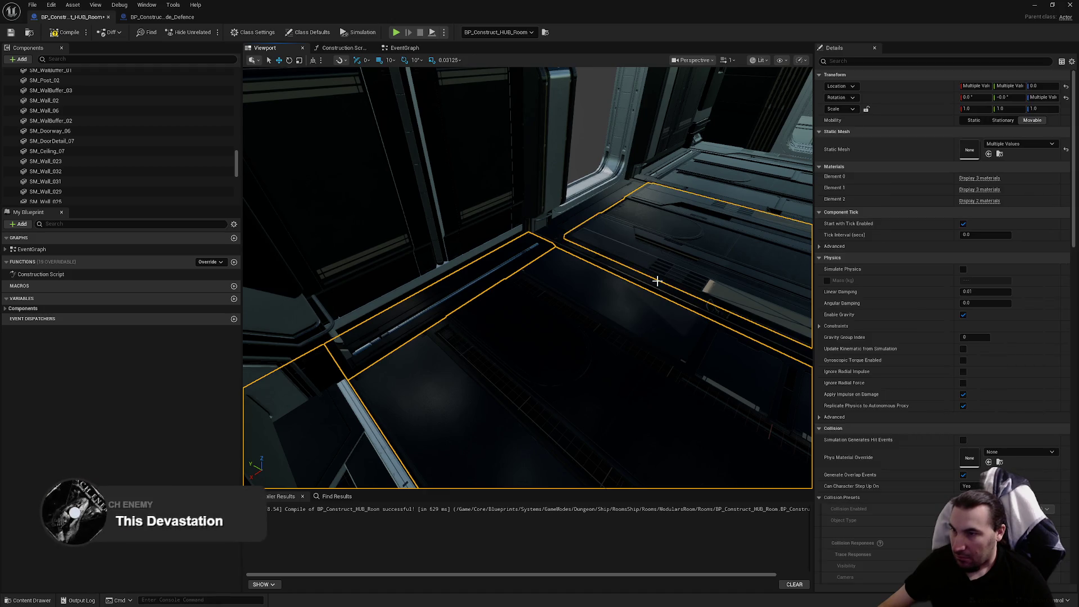
pyautogui.keyDown('ctrl'); pyautogui.click(619, 225); pyautogui.keyUp('ctrl')
pyautogui.press('f')
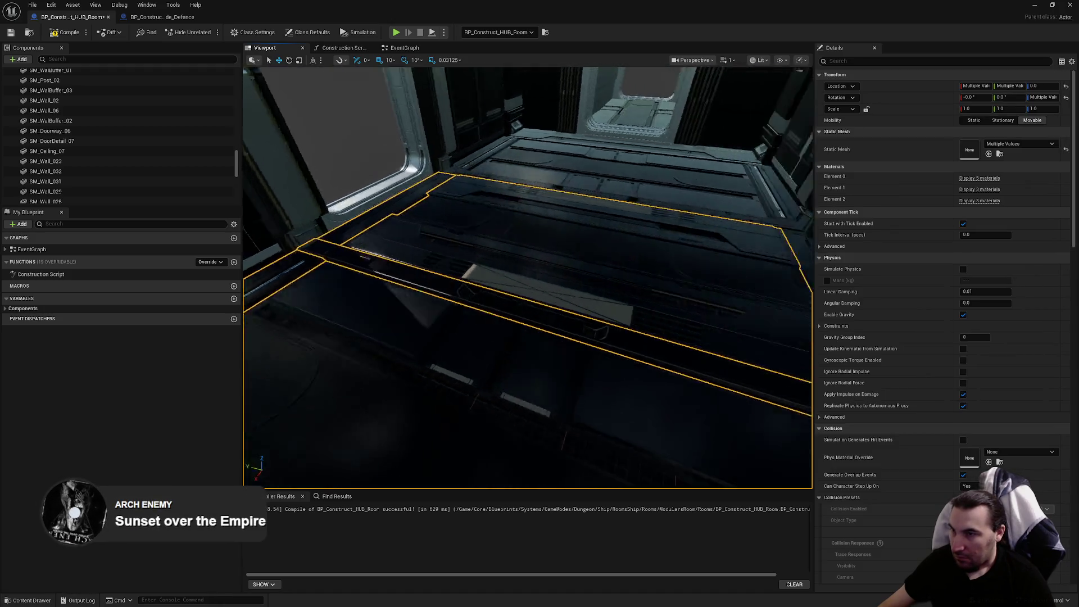
# Step: Add the large floor panel, thin strip and remaining floor meshes to the selection
pyautogui.moveTo(589, 243); pyautogui.dragTo(641, 225)
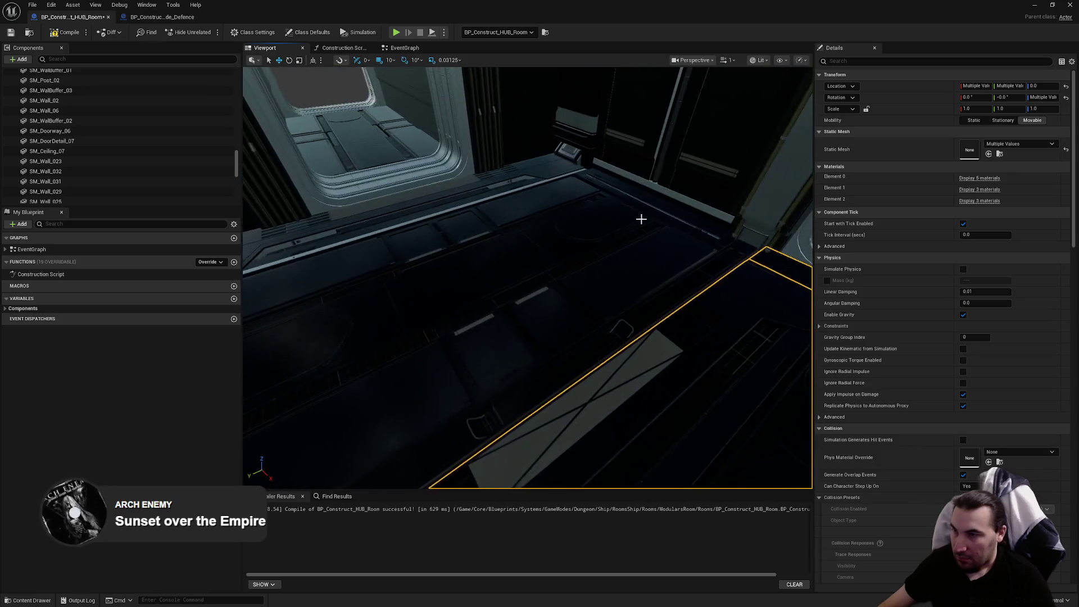
pyautogui.keyDown('ctrl'); pyautogui.click(535, 241); pyautogui.keyUp('ctrl')
pyautogui.moveTo(561, 273)
pyautogui.mouseDown()
pyautogui.moveTo(414, 264)
pyautogui.moveTo(554, 290)
pyautogui.mouseUp()
pyautogui.keyDown('ctrl'); pyautogui.click(414, 263); pyautogui.keyUp('ctrl')
pyautogui.scroll(-10, 584, 314)
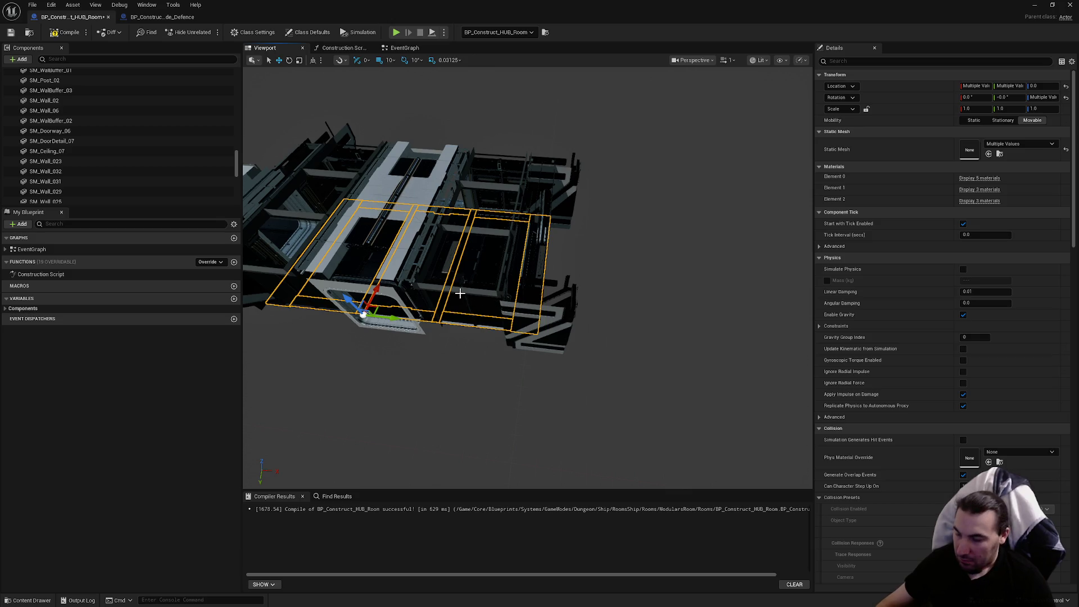
pyautogui.keyDown('ctrl'); pyautogui.click(378, 317); pyautogui.keyUp('ctrl')
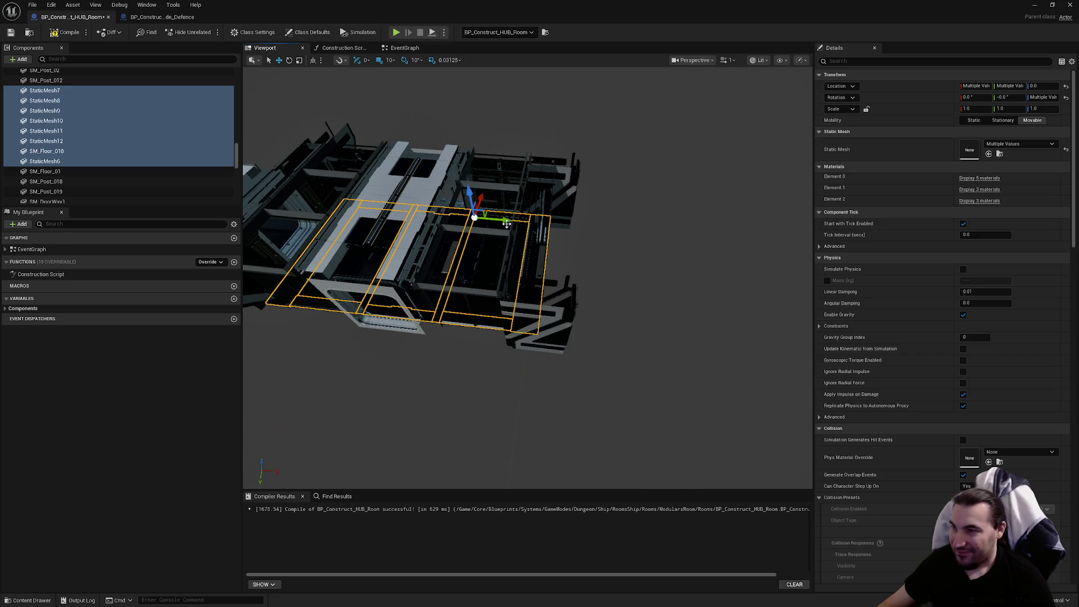
# Step: Slide the selected floor pieces along X, then 375 units along Y
pyautogui.moveTo(514, 223); pyautogui.dragTo(697, 242)
pyautogui.scroll(5, 573, 288)
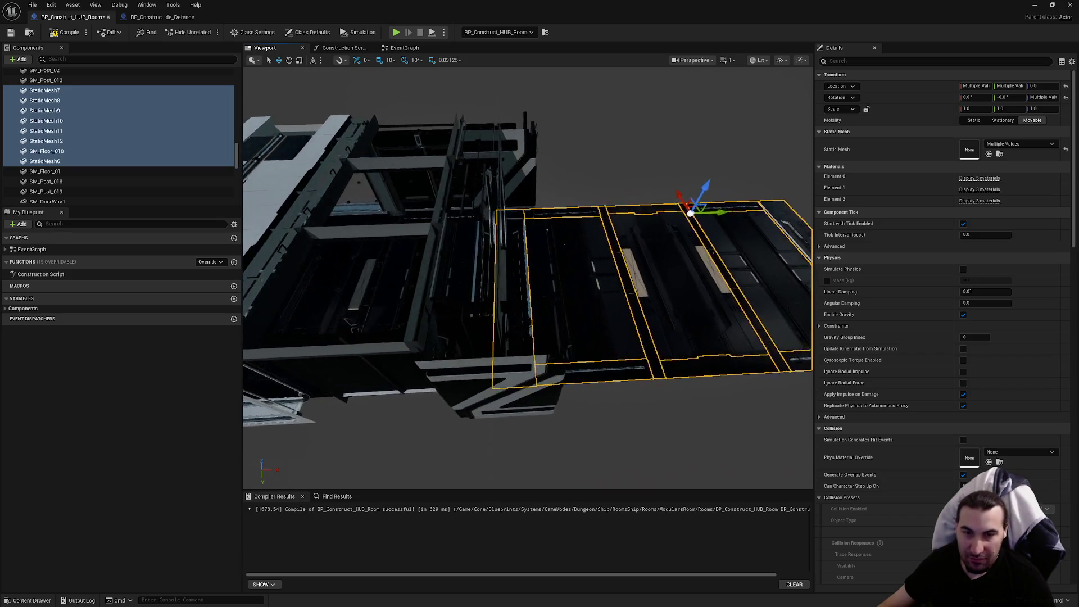
pyautogui.scroll(5, 527, 277)
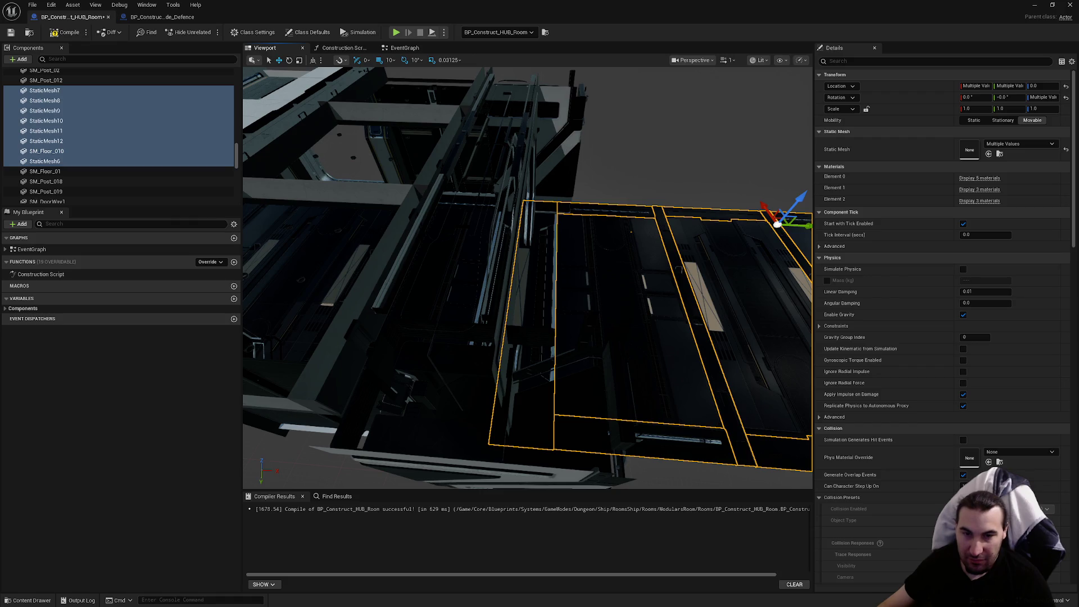
pyautogui.scroll(2, 527, 277)
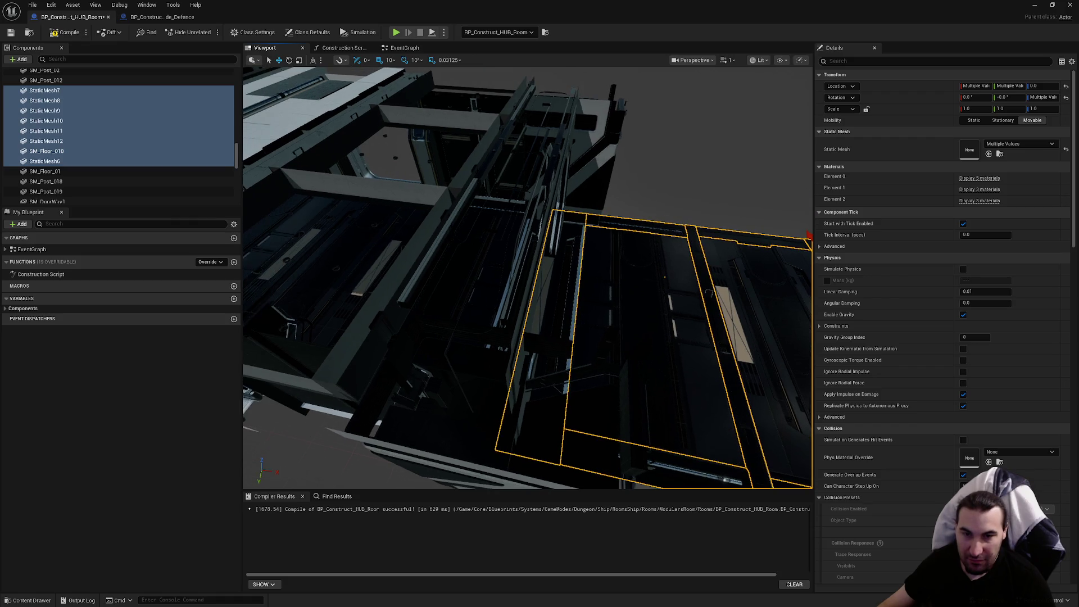
pyautogui.scroll(6, 527, 278)
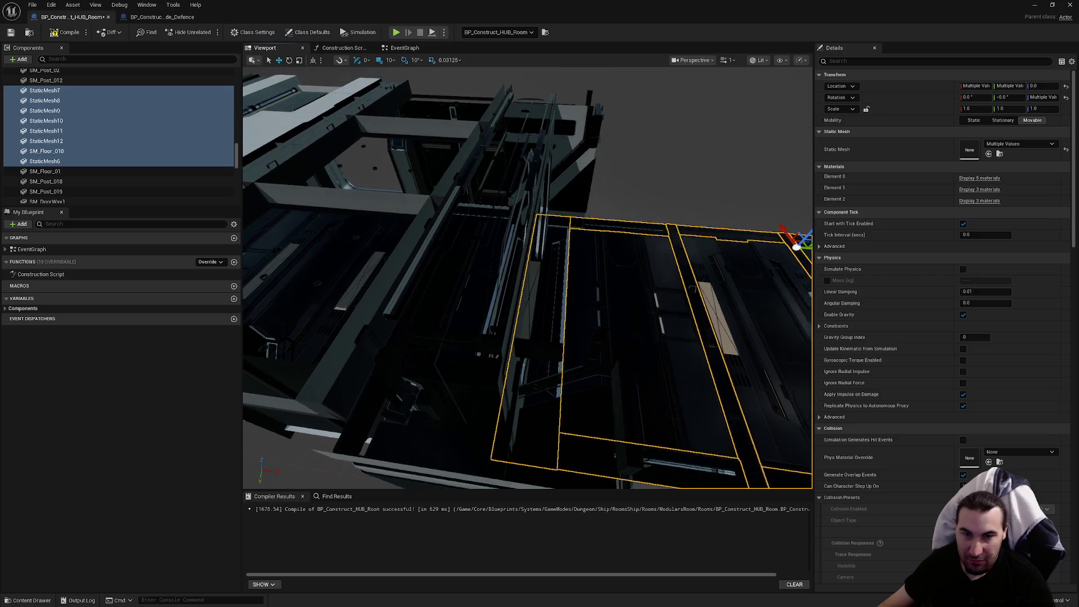
pyautogui.scroll(-3, 763, 224)
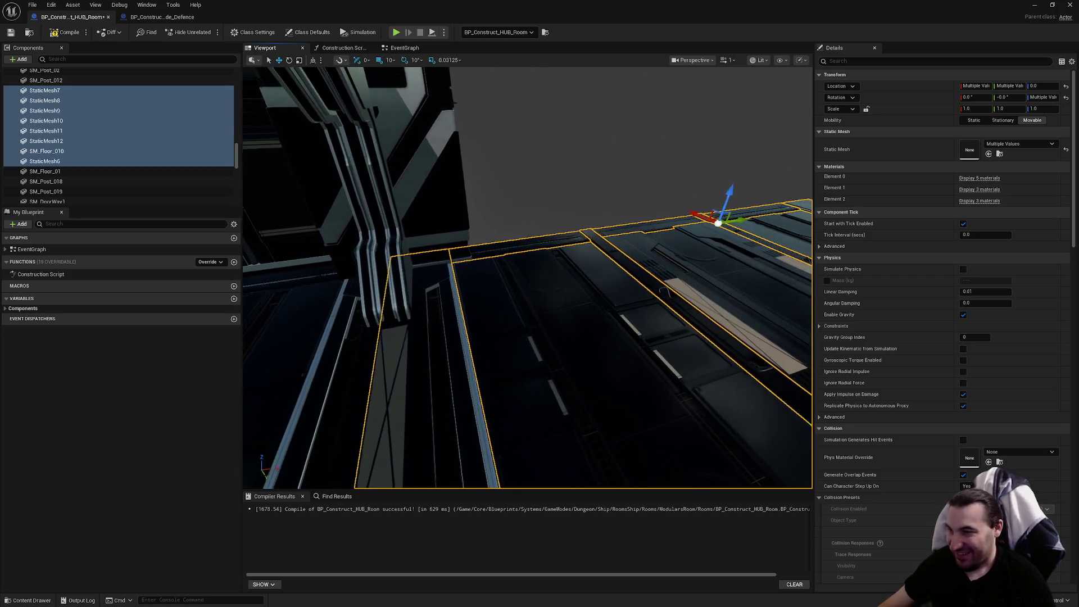
pyautogui.moveTo(745, 221)
pyautogui.mouseDown()
pyautogui.moveTo(757, 218)
pyautogui.moveTo(725, 231)
pyautogui.moveTo(685, 216)
pyautogui.moveTo(638, 241)
pyautogui.mouseUp()
pyautogui.click(430, 198)
# Step: Position the SM_DoorWay1 doorway at X 2485
pyautogui.moveTo(457, 213)
pyautogui.mouseDown()
pyautogui.moveTo(483, 249)
pyautogui.moveTo(505, 245)
pyautogui.mouseUp()
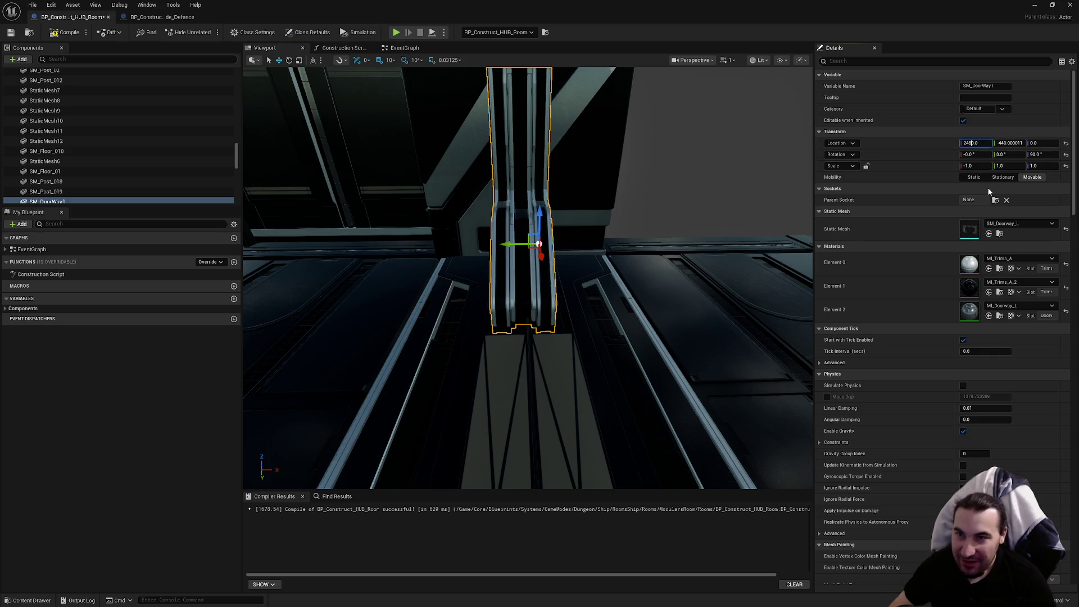
pyautogui.press('Return')
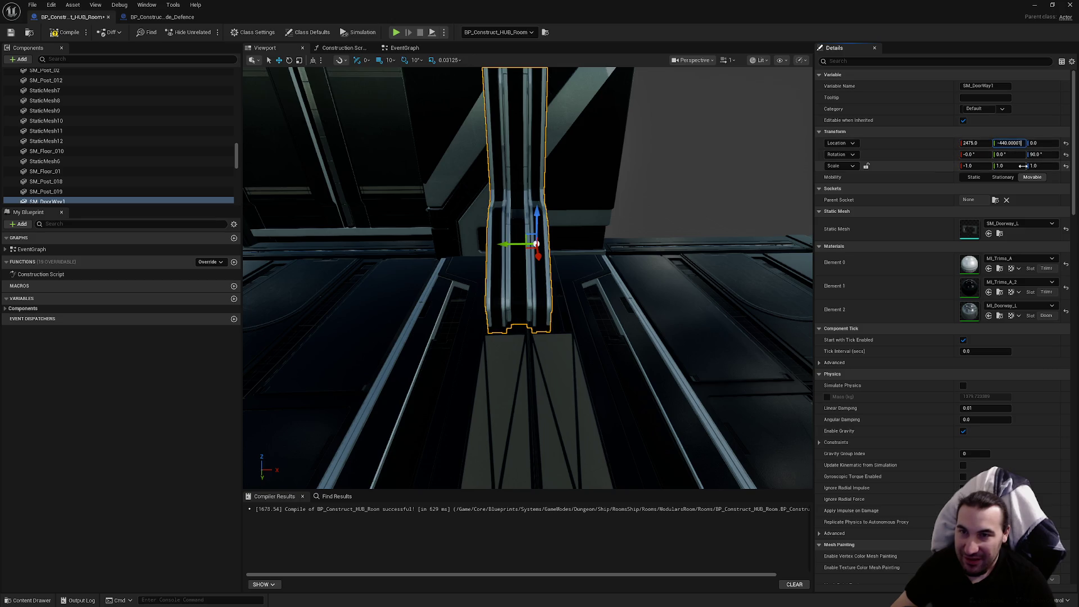
pyautogui.moveTo(502, 243)
pyautogui.mouseDown()
pyautogui.moveTo(542, 219)
pyautogui.moveTo(514, 231)
pyautogui.moveTo(527, 228)
pyautogui.moveTo(568, 296)
pyautogui.mouseUp()
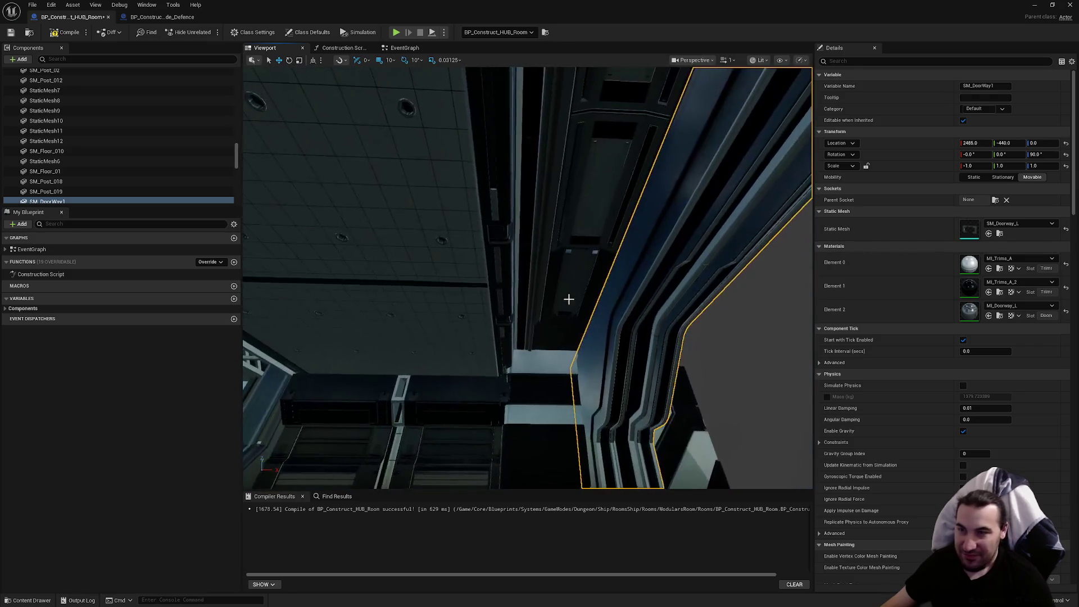
# Step: Duplicate the ceiling piece as SM_Ceiling_032 at X 2450 and compile the blueprint
pyautogui.click(568, 296)
pyautogui.moveTo(527, 247); pyautogui.dragTo(554, 247)
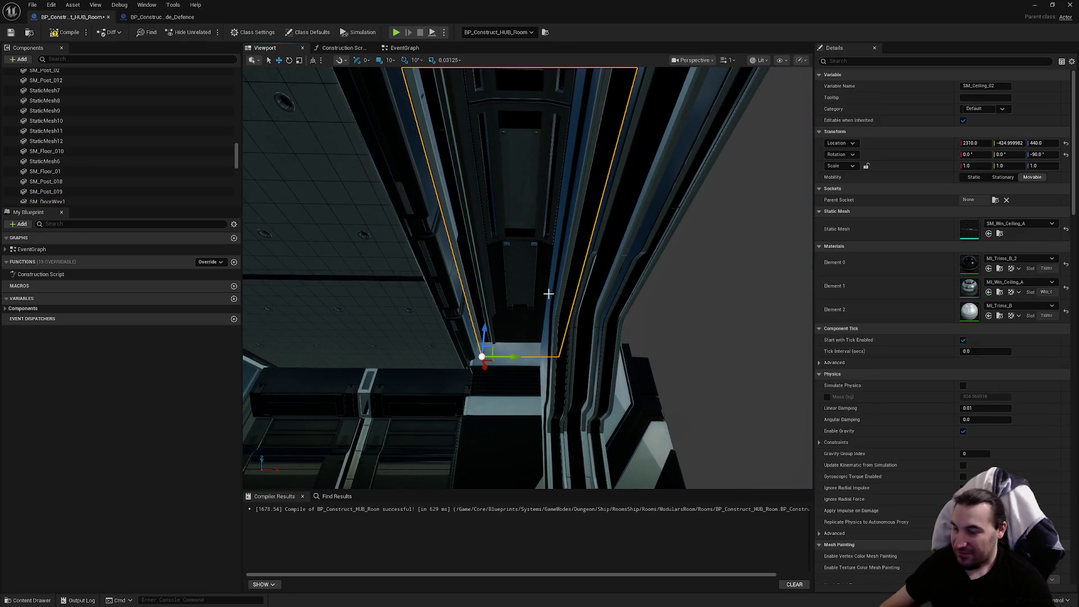
pyautogui.hotkey('ctrl', 'd')
pyautogui.moveTo(509, 357); pyautogui.dragTo(618, 356)
pyautogui.moveTo(527, 277)
pyautogui.mouseDown()
pyautogui.moveTo(556, 264)
pyautogui.moveTo(534, 281)
pyautogui.moveTo(542, 354)
pyautogui.moveTo(605, 351)
pyautogui.mouseUp()
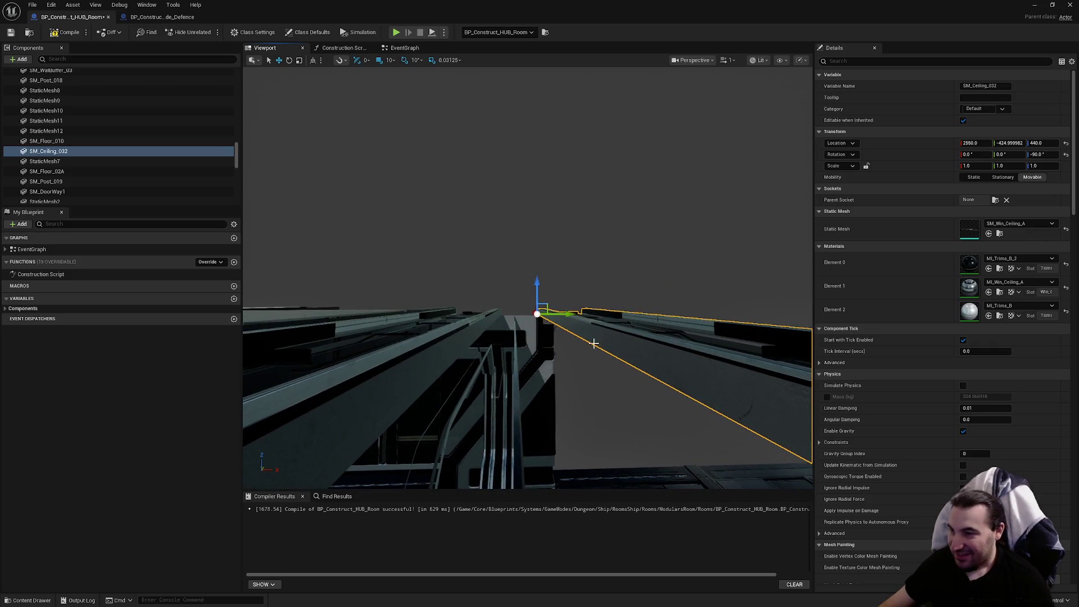
pyautogui.moveTo(575, 314)
pyautogui.mouseDown()
pyautogui.moveTo(536, 305)
pyautogui.moveTo(539, 293)
pyautogui.moveTo(555, 308)
pyautogui.moveTo(544, 309)
pyautogui.moveTo(562, 303)
pyautogui.moveTo(551, 253)
pyautogui.moveTo(526, 228)
pyautogui.moveTo(569, 322)
pyautogui.mouseUp()
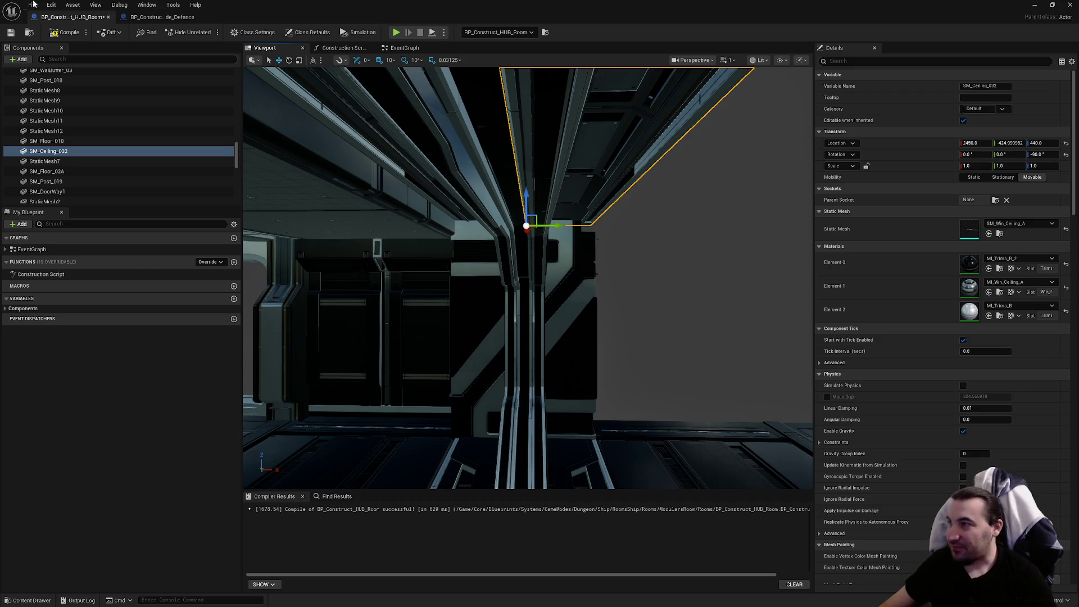
pyautogui.press('F7')
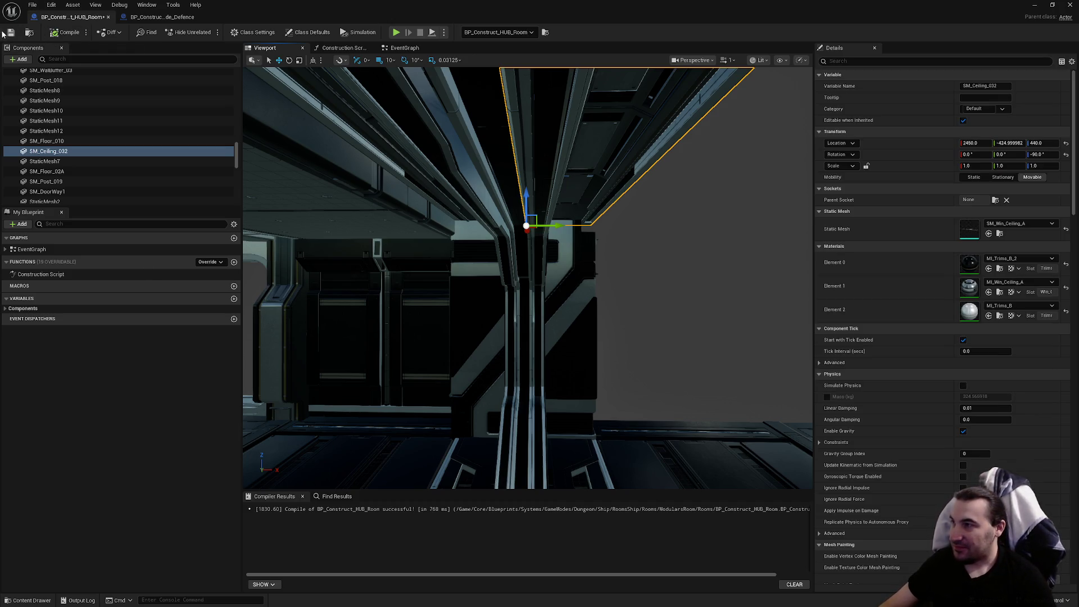
# Step: Copy the ceiling buffer trim from the Defence blueprint into the HUB room
pyautogui.click(163, 17)
pyautogui.moveTo(462, 195)
pyautogui.mouseDown()
pyautogui.moveTo(567, 157)
pyautogui.moveTo(532, 148)
pyautogui.moveTo(523, 146)
pyautogui.moveTo(589, 220)
pyautogui.mouseUp()
pyautogui.click(567, 157)
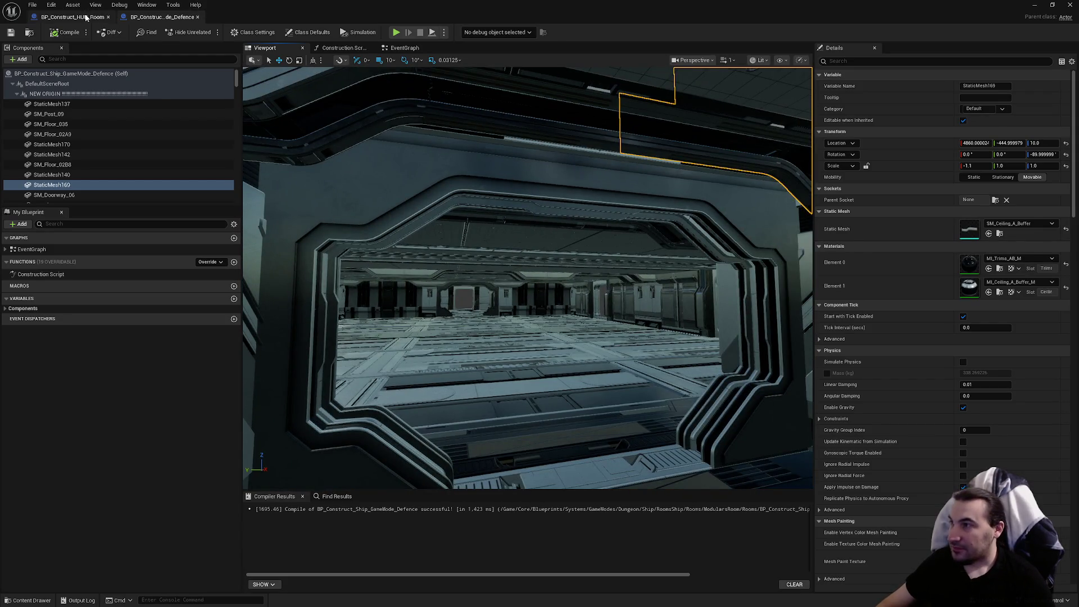
pyautogui.click(85, 17)
pyautogui.moveTo(612, 306)
pyautogui.mouseDown()
pyautogui.moveTo(595, 292)
pyautogui.moveTo(718, 235)
pyautogui.mouseUp()
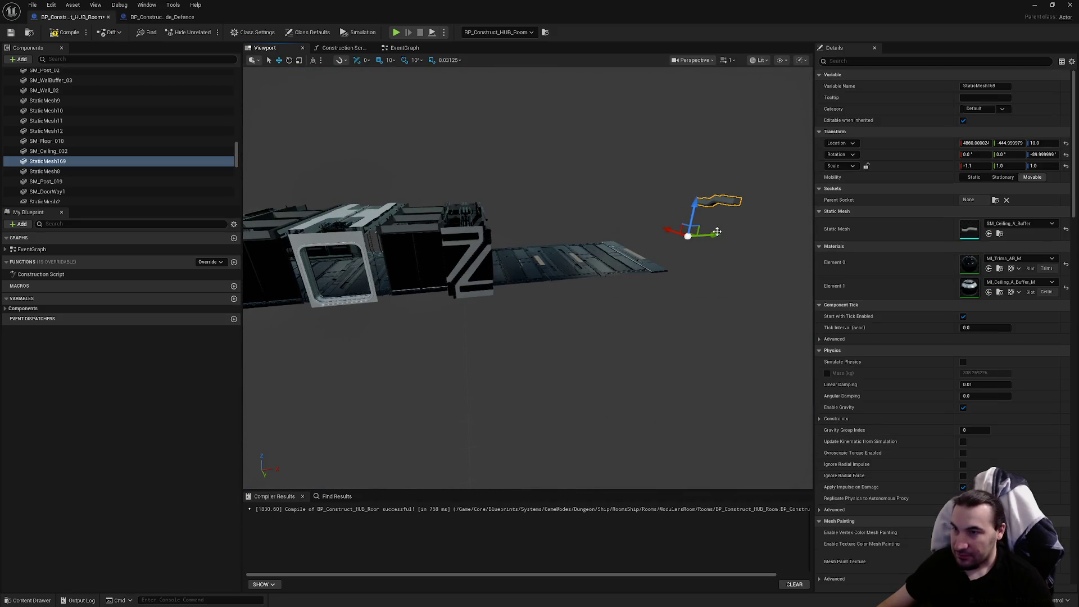
# Step: Place the pasted ceiling buffer StaticMesh169 at X 2490 above the doorway
pyautogui.moveTo(483, 238); pyautogui.dragTo(488, 239)
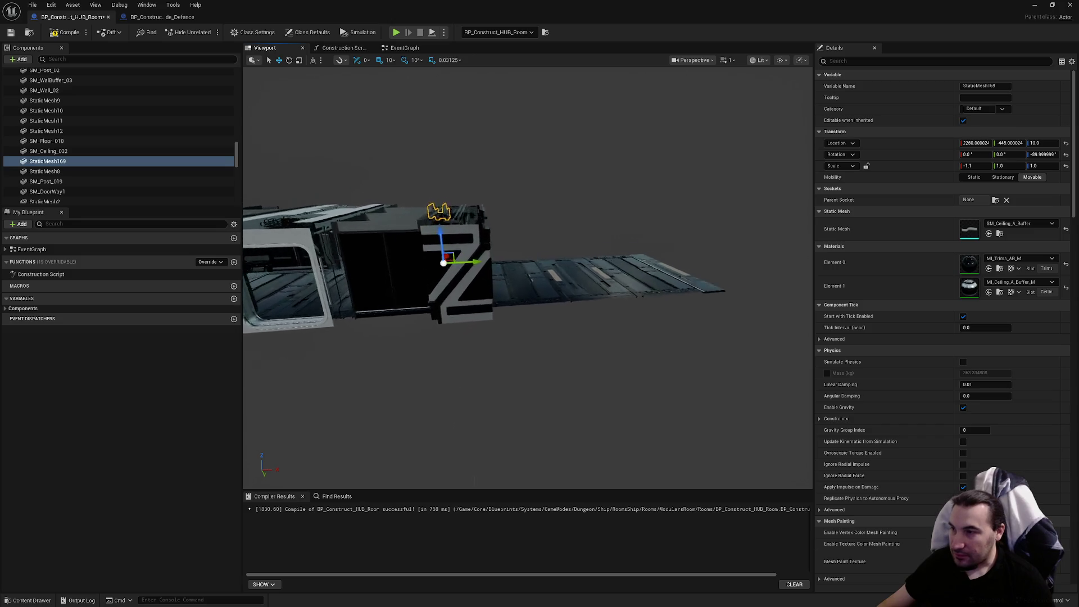
pyautogui.scroll(10, 483, 238)
pyautogui.moveTo(483, 371)
pyautogui.mouseDown()
pyautogui.moveTo(568, 404)
pyautogui.moveTo(622, 399)
pyautogui.moveTo(554, 488)
pyautogui.mouseUp()
pyautogui.moveTo(545, 419); pyautogui.dragTo(562, 419)
pyautogui.moveTo(612, 462); pyautogui.dragTo(613, 462)
pyautogui.moveTo(634, 425); pyautogui.dragTo(634, 425)
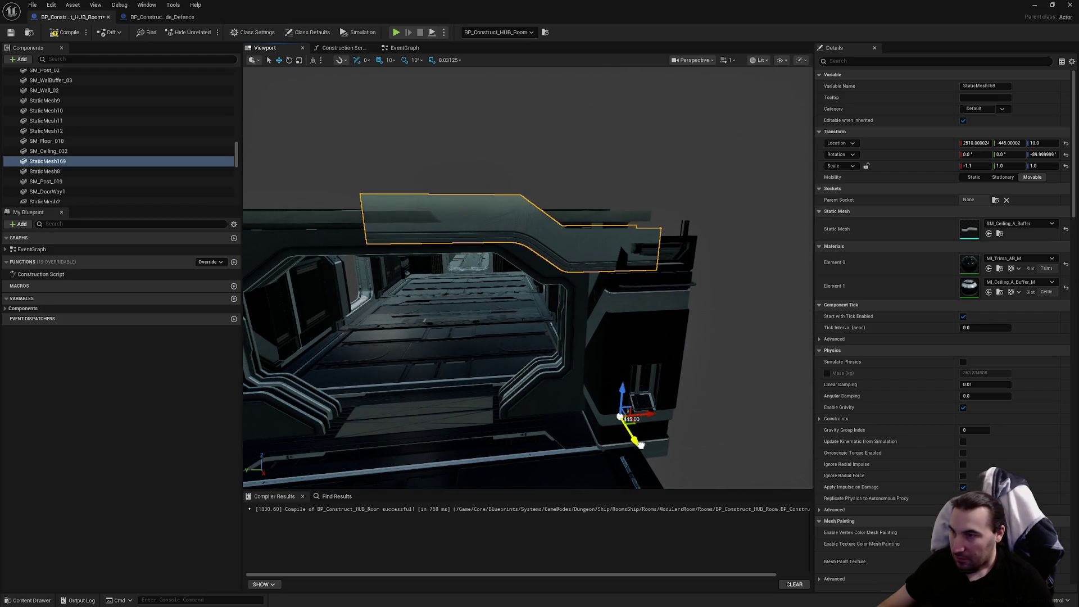
pyautogui.moveTo(665, 426); pyautogui.dragTo(665, 426)
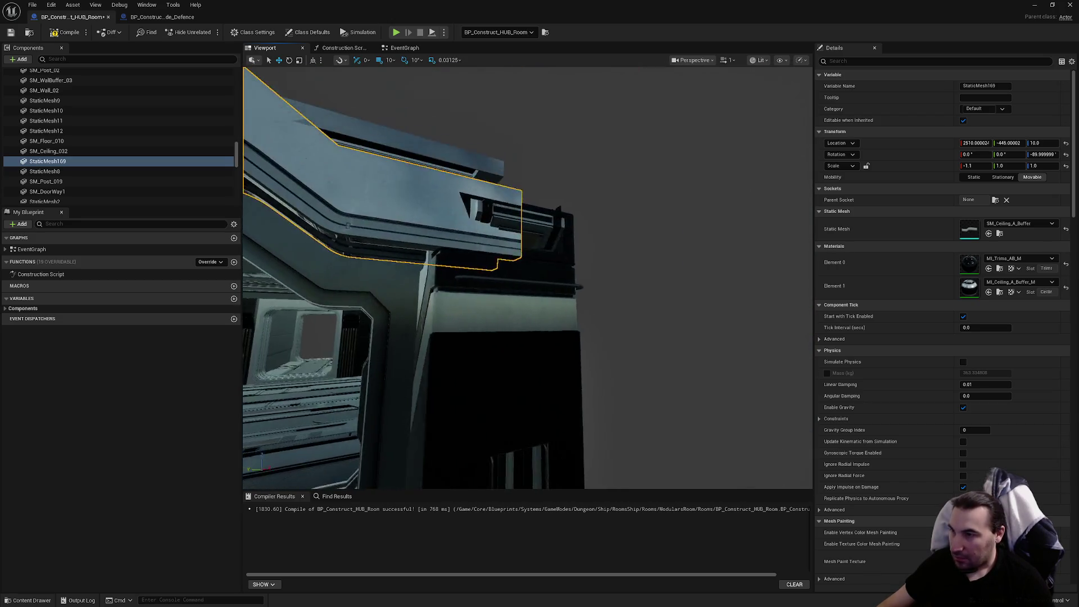
pyautogui.moveTo(645, 472); pyautogui.dragTo(618, 466)
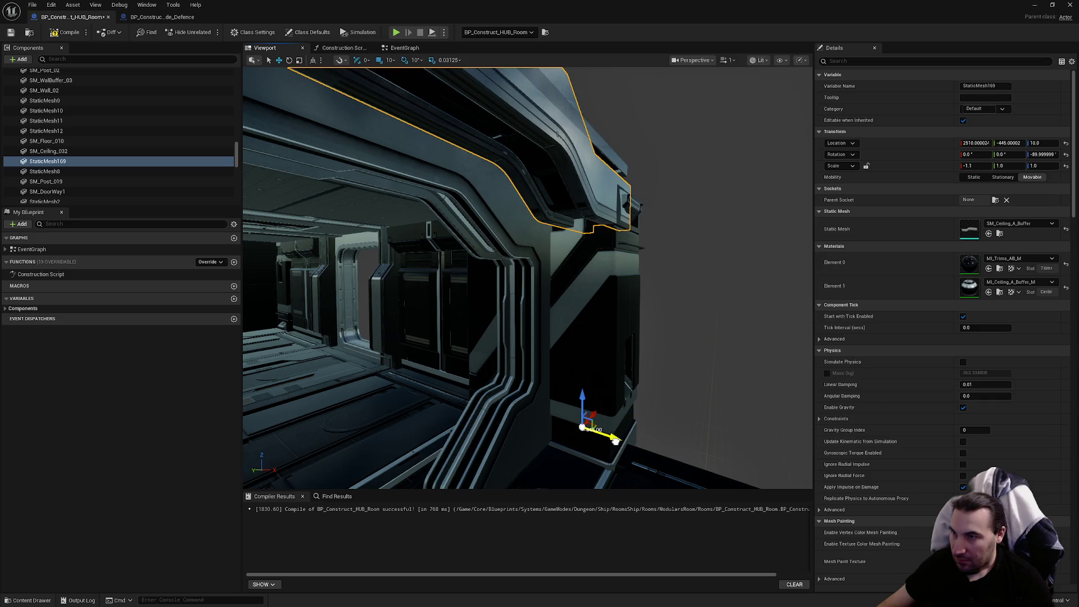
pyautogui.moveTo(658, 439); pyautogui.dragTo(658, 435)
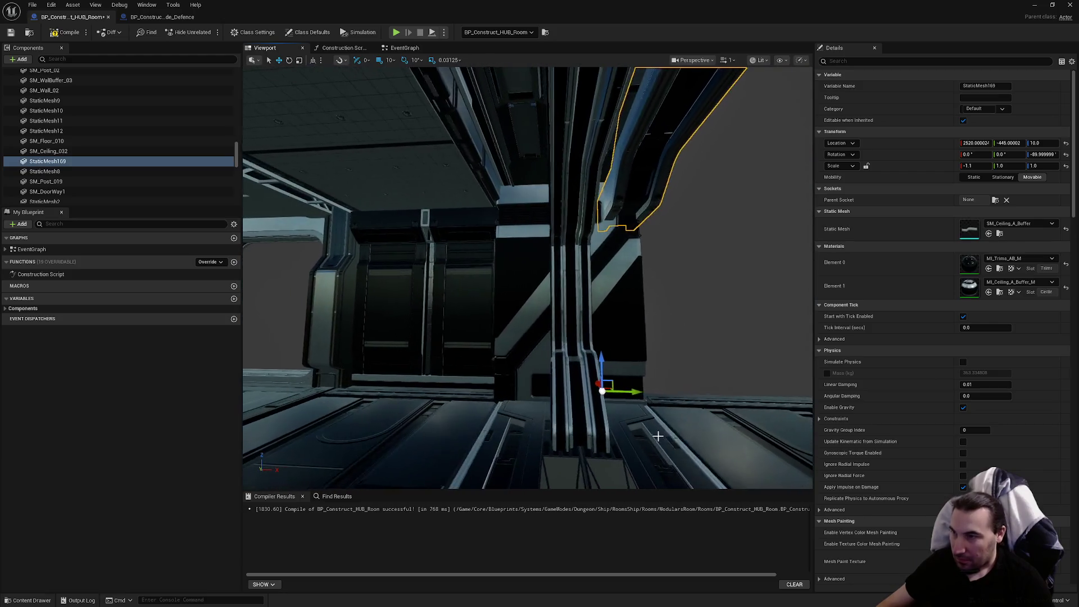
# Step: Duplicate the buffer along Y as StaticMesh170 at 2290, -445, 10
pyautogui.keyDown('alt'); pyautogui.moveTo(646, 395); pyautogui.dragTo(632, 393); pyautogui.keyUp('alt')
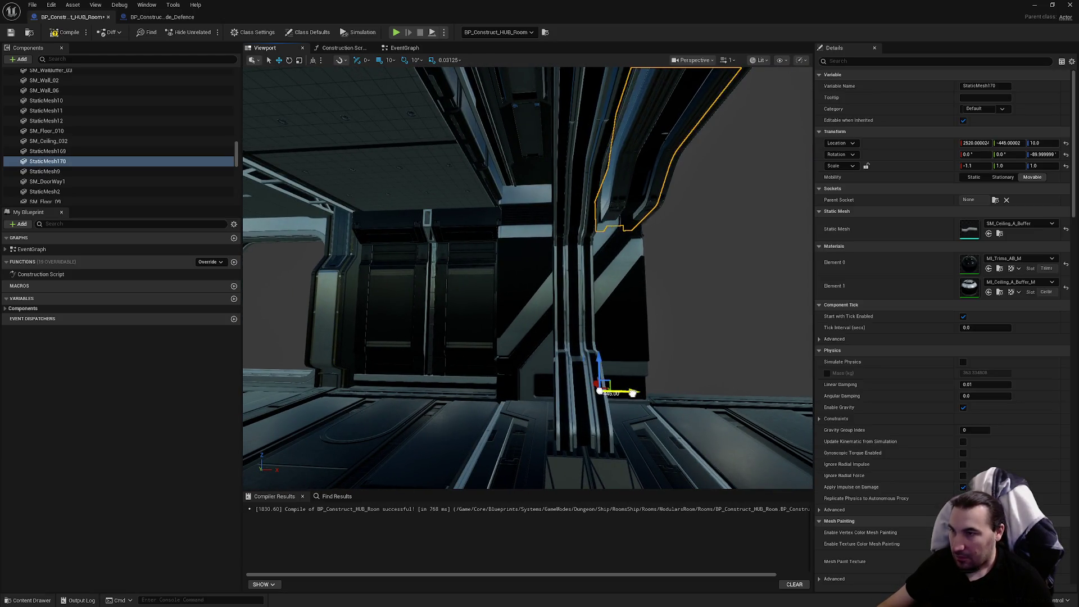
pyautogui.moveTo(538, 392)
pyautogui.mouseDown()
pyautogui.moveTo(521, 426)
pyautogui.moveTo(525, 411)
pyautogui.mouseUp()
pyautogui.moveTo(522, 225); pyautogui.dragTo(522, 225)
# Step: Duplicate StaticMesh169 across the opening as StaticMesh171, yawed 90°, at 2600, 465, 10
pyautogui.click(508, 174)
pyautogui.press('f')
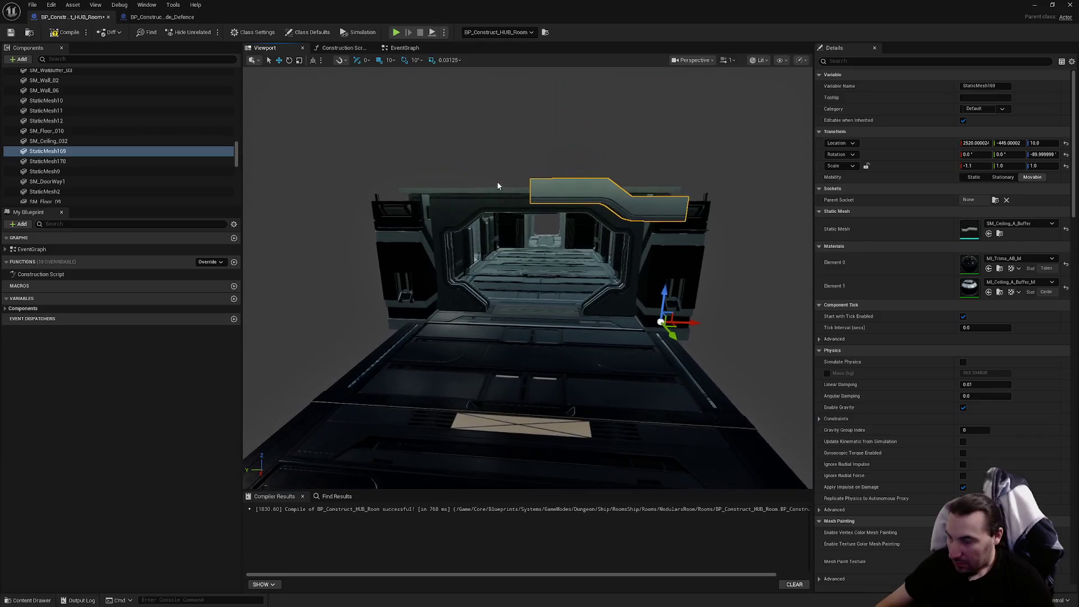
pyautogui.moveTo(697, 329); pyautogui.dragTo(565, 311)
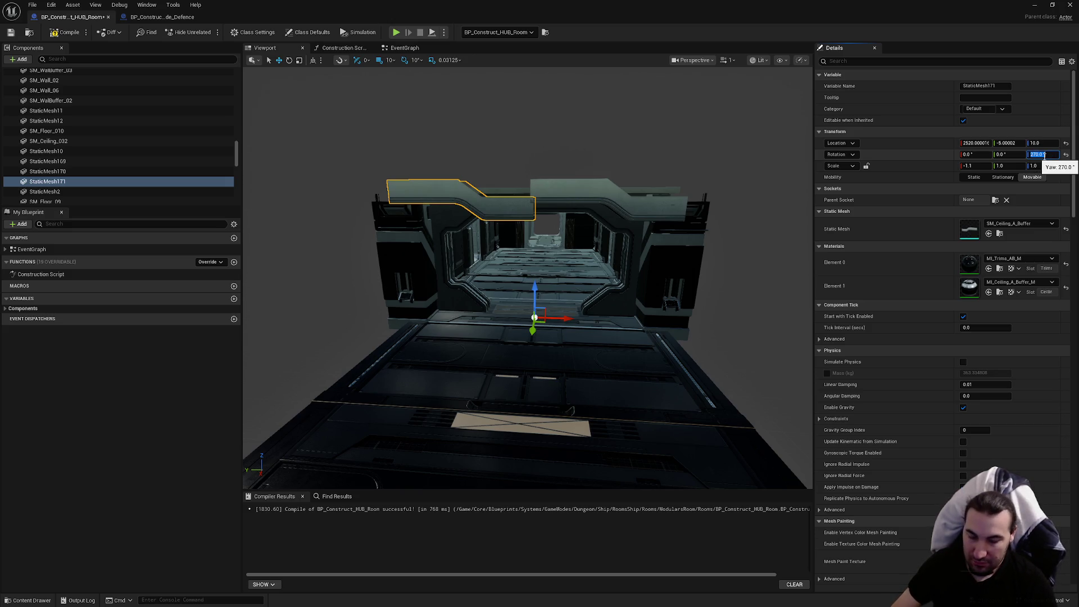
pyautogui.press('Return')
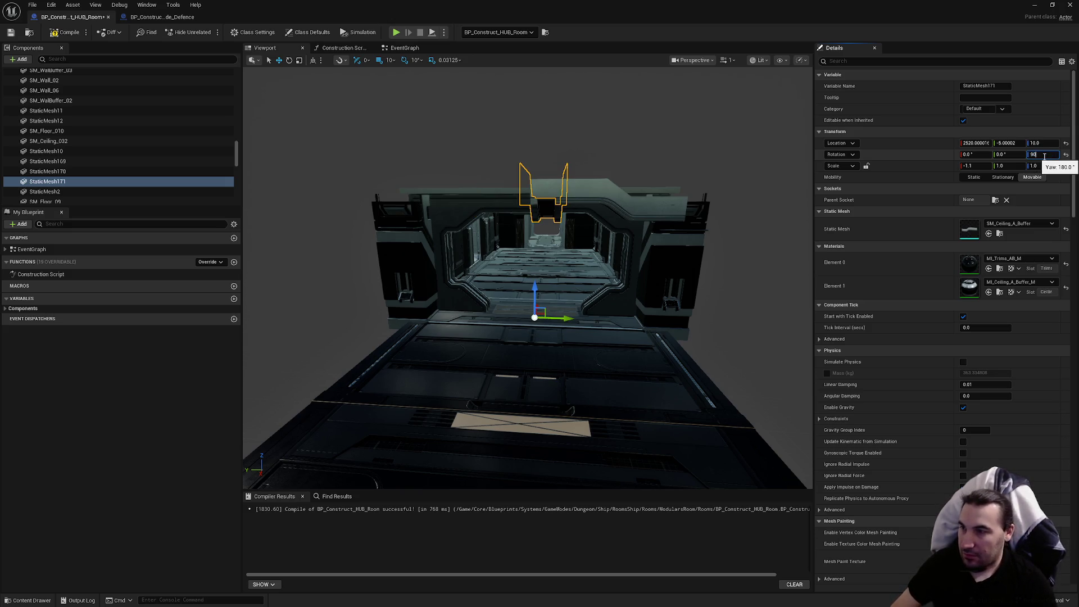
pyautogui.press('Return')
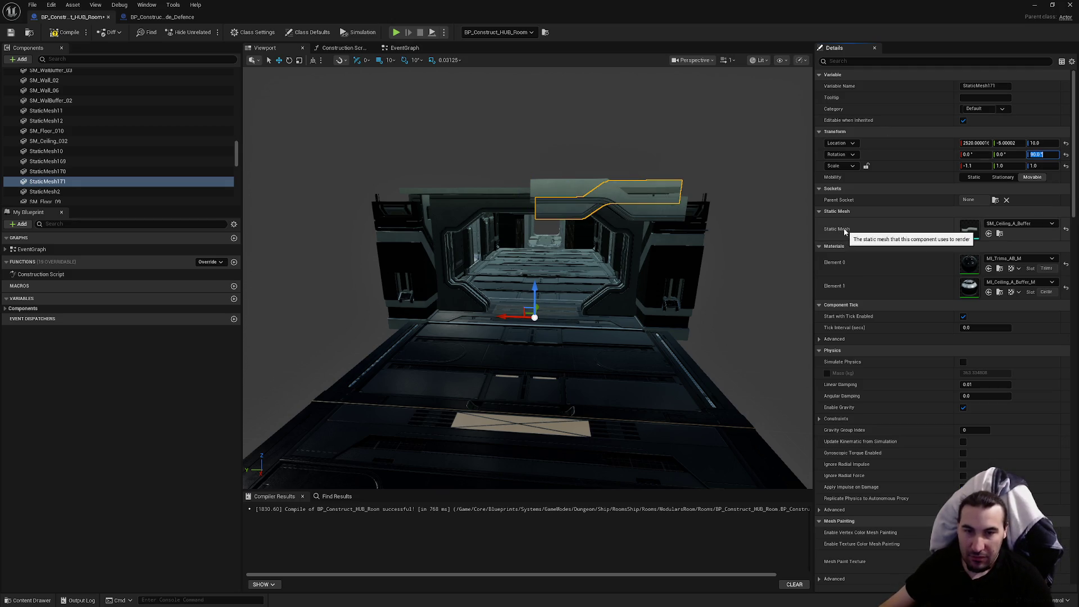
pyautogui.moveTo(500, 319); pyautogui.dragTo(325, 304)
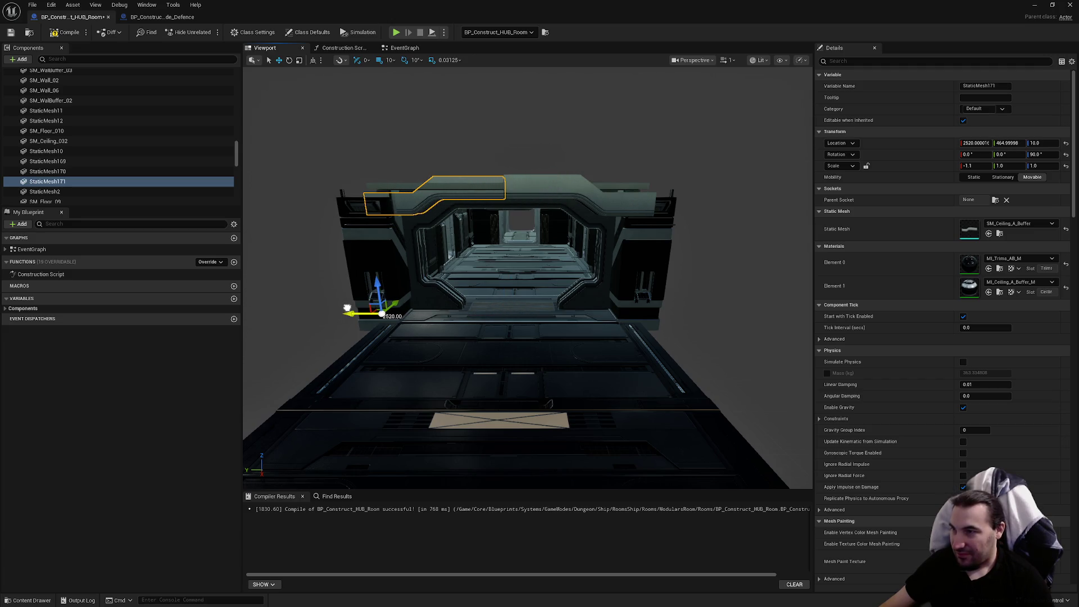
pyautogui.moveTo(487, 337)
pyautogui.mouseDown()
pyautogui.moveTo(514, 276)
pyautogui.moveTo(461, 352)
pyautogui.mouseUp()
pyautogui.moveTo(399, 380); pyautogui.dragTo(434, 390)
pyautogui.moveTo(439, 392); pyautogui.dragTo(433, 392)
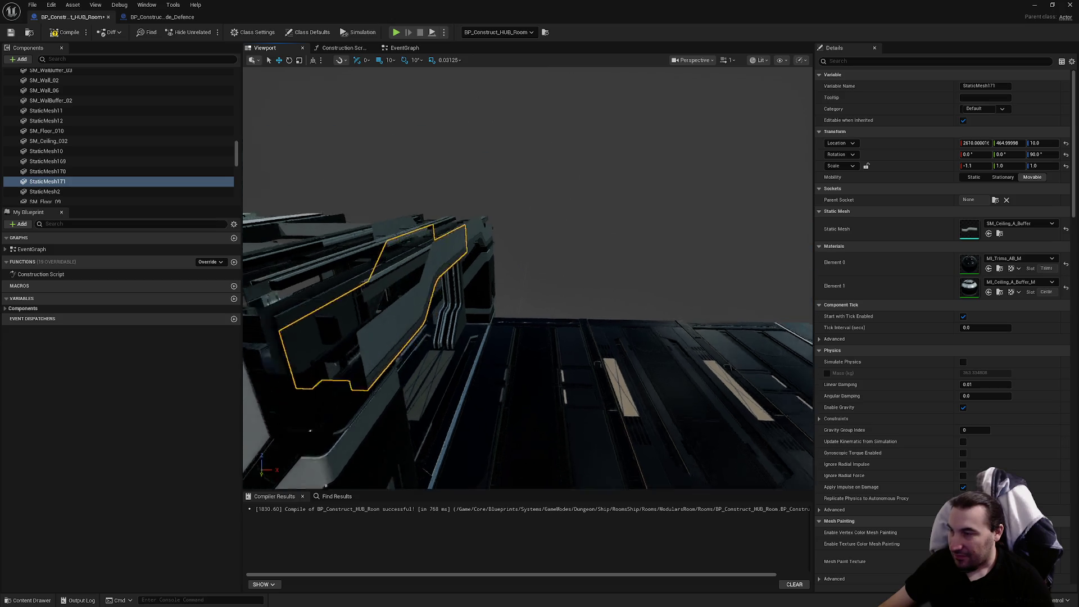
pyautogui.moveTo(527, 420); pyautogui.dragTo(483, 410)
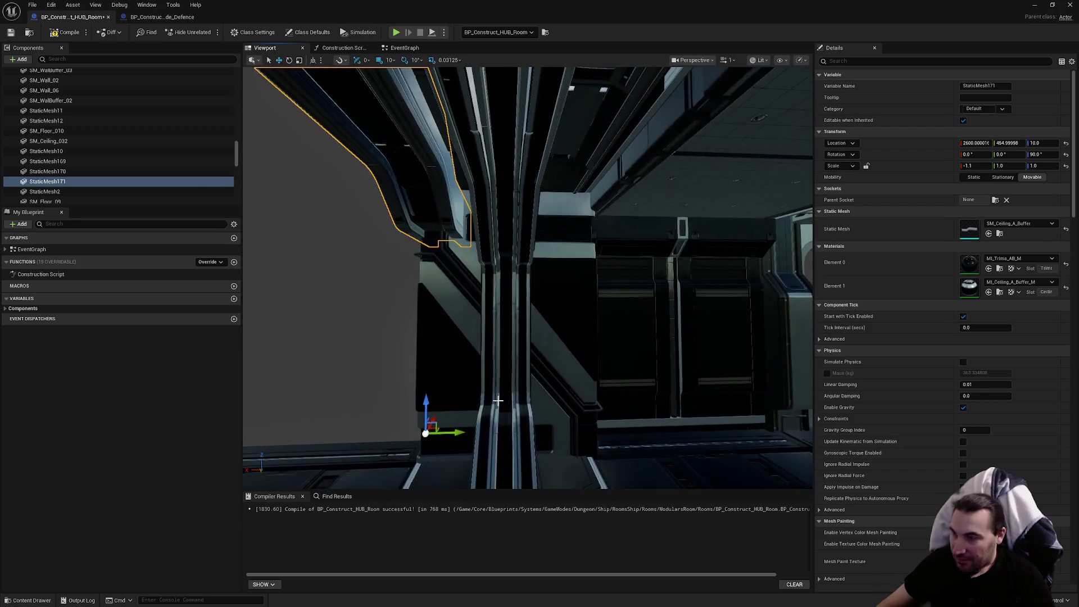
# Step: Duplicate StaticMesh171 as StaticMesh172 at 2370, 465, 10
pyautogui.hotkey('ctrl', 'w')
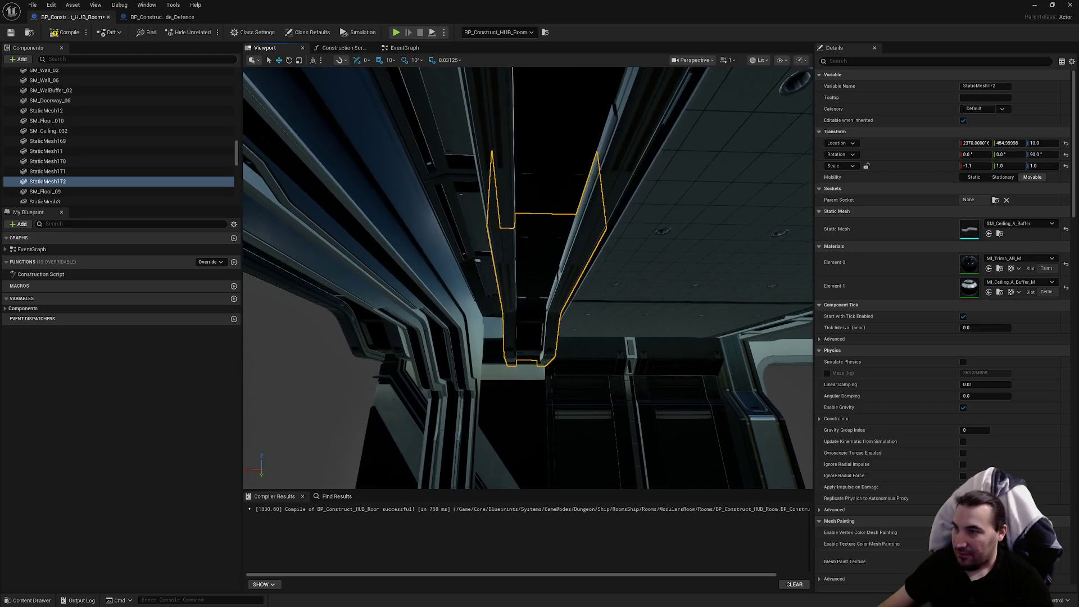
pyautogui.click(597, 448)
pyautogui.moveTo(597, 448)
pyautogui.mouseDown()
pyautogui.moveTo(539, 449)
pyautogui.moveTo(579, 427)
pyautogui.moveTo(539, 382)
pyautogui.moveTo(567, 405)
pyautogui.moveTo(399, 245)
pyautogui.mouseUp()
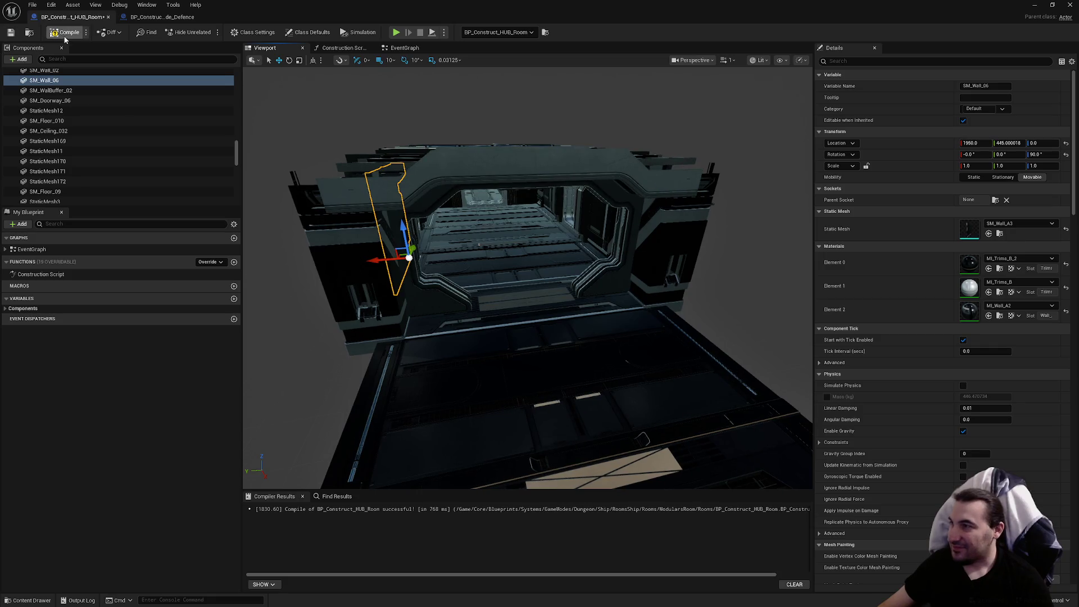
# Step: Save the HUB room and select StaticMesh66 and SM_Wall_07 with the pivot at their bottom corner
pyautogui.click(12, 33)
pyautogui.moveTo(506, 281); pyautogui.dragTo(483, 259)
pyautogui.moveTo(479, 373)
pyautogui.mouseDown()
pyautogui.moveTo(472, 359)
pyautogui.moveTo(489, 365)
pyautogui.moveTo(480, 373)
pyautogui.mouseUp()
pyautogui.moveTo(524, 291); pyautogui.dragTo(524, 290)
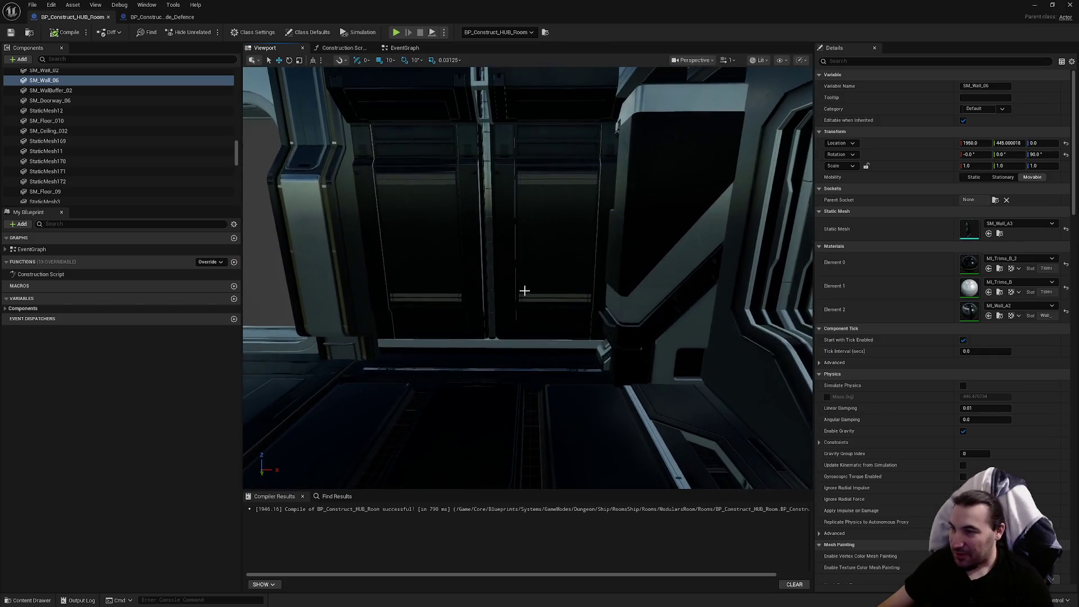
pyautogui.keyDown('ctrl'); pyautogui.click(492, 294); pyautogui.keyUp('ctrl')
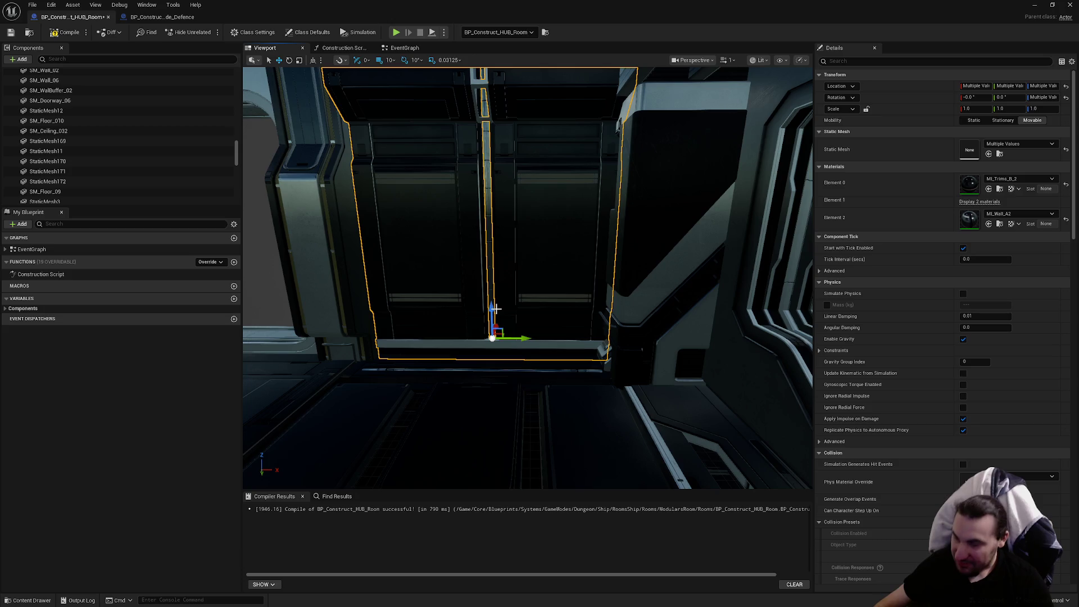
pyautogui.keyDown('ctrl'); pyautogui.click(522, 339); pyautogui.keyUp('ctrl')
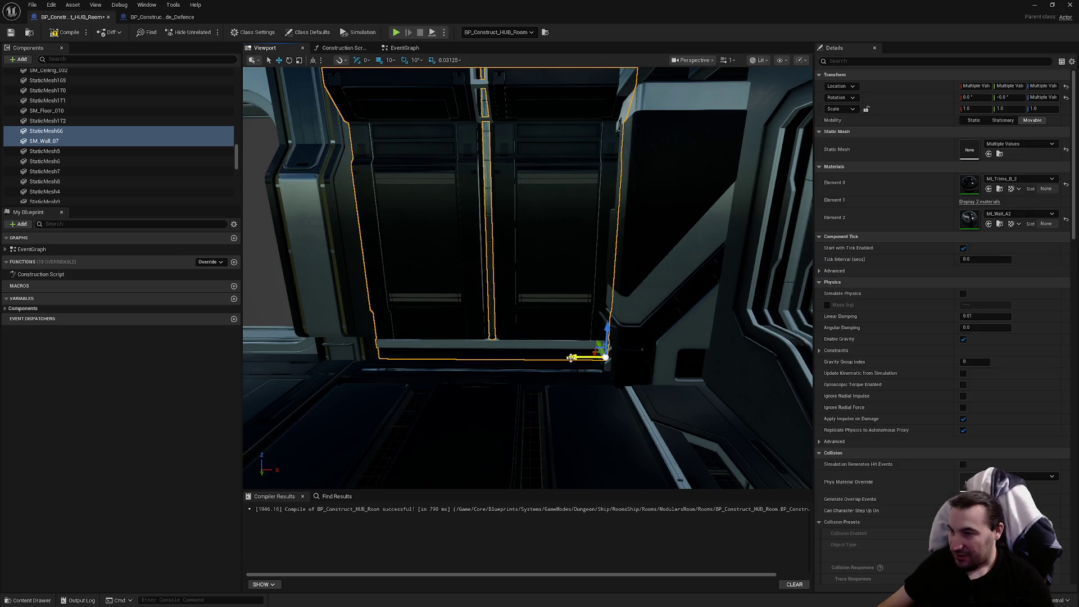
pyautogui.moveTo(532, 382)
pyautogui.mouseDown()
pyautogui.moveTo(618, 365)
pyautogui.moveTo(782, 366)
pyautogui.moveTo(768, 366)
pyautogui.mouseUp()
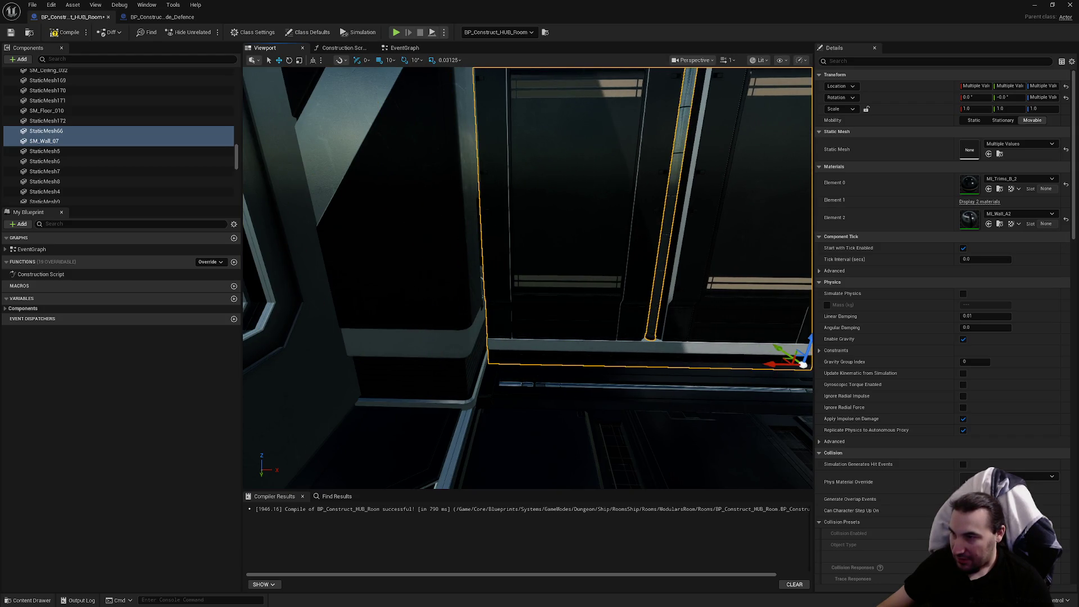
# Step: Nudge the wall pair along X, producing the SM_Wall_08 and StaticMesh67 copy
pyautogui.click(710, 415)
pyautogui.moveTo(710, 414)
pyautogui.mouseDown()
pyautogui.moveTo(694, 458)
pyautogui.moveTo(591, 369)
pyautogui.moveTo(653, 393)
pyautogui.mouseUp()
pyautogui.keyDown('ctrl'); pyautogui.click(582, 341); pyautogui.keyUp('ctrl')
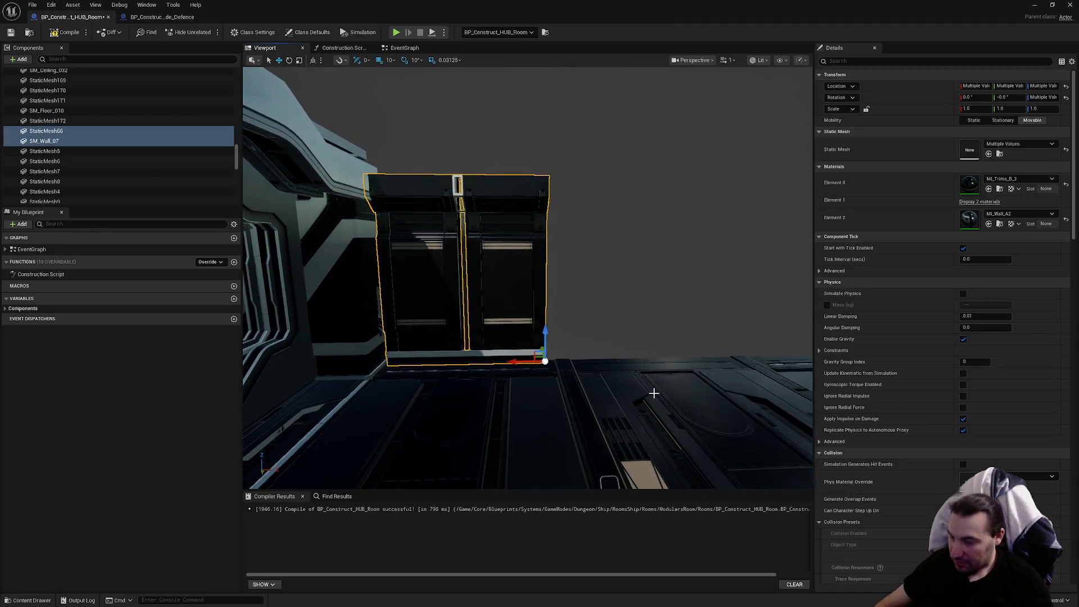
pyautogui.moveTo(510, 363); pyautogui.dragTo(477, 356)
pyautogui.moveTo(653, 351)
pyautogui.mouseDown()
pyautogui.moveTo(616, 331)
pyautogui.moveTo(469, 302)
pyautogui.mouseUp()
pyautogui.click(493, 303)
pyautogui.moveTo(585, 373)
pyautogui.mouseDown()
pyautogui.moveTo(551, 354)
pyautogui.moveTo(576, 369)
pyautogui.mouseUp()
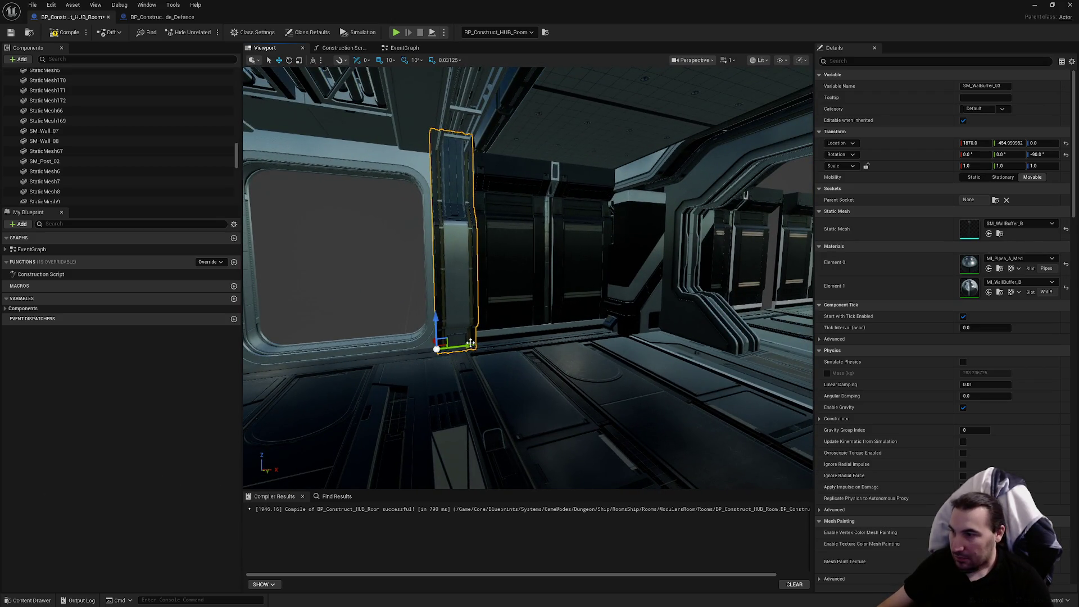
# Step: Move the SM_WallBuffer_05 column to X 2950
pyautogui.moveTo(728, 327); pyautogui.dragTo(742, 341)
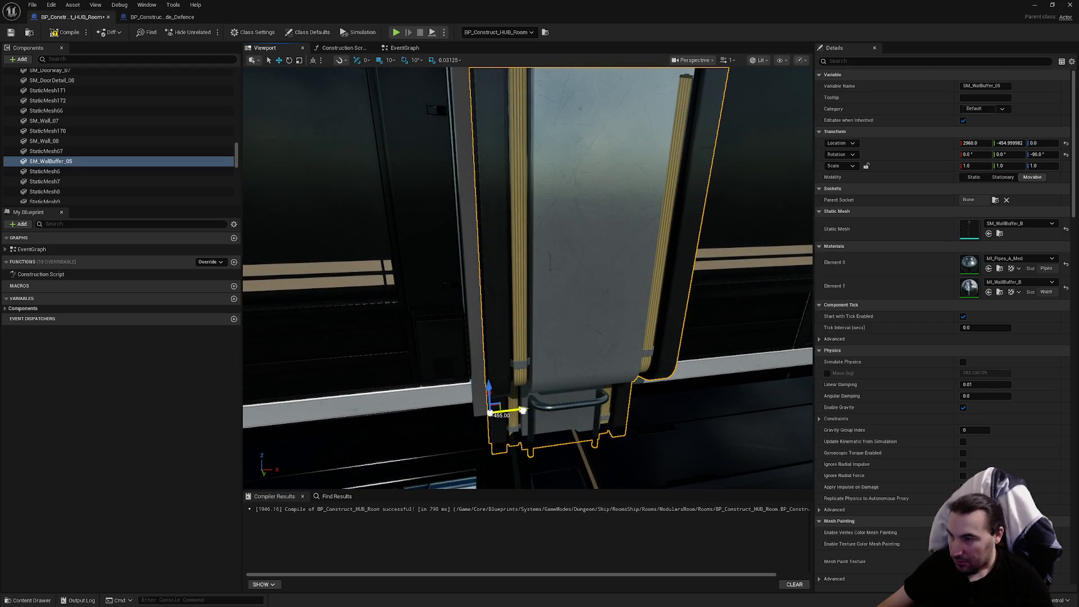
pyautogui.moveTo(522, 410); pyautogui.dragTo(519, 410)
pyautogui.scroll(-5, 488, 337)
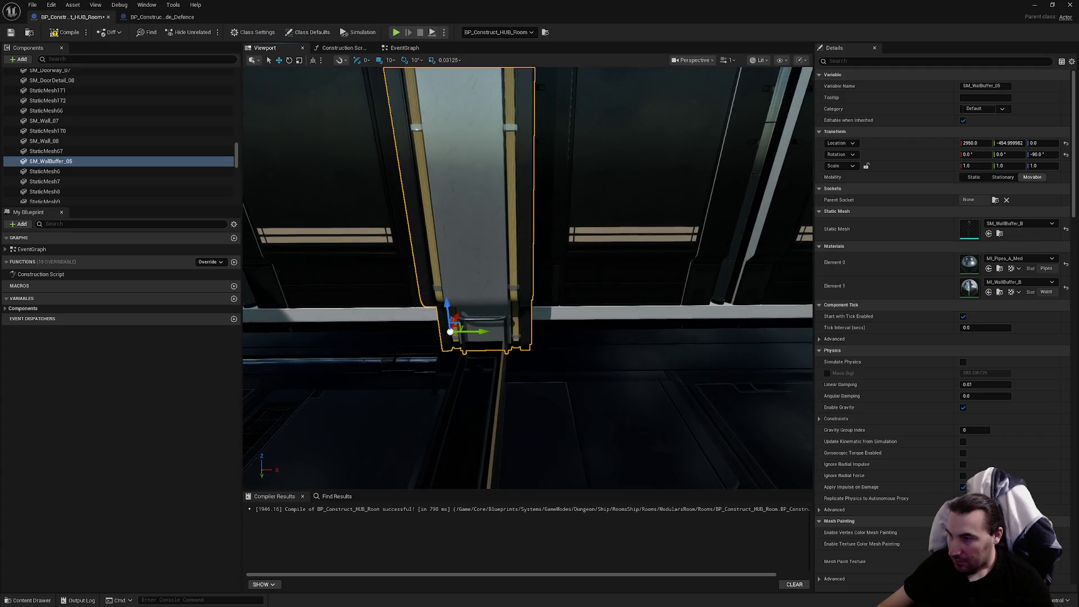
pyautogui.doubleClick(44, 141)
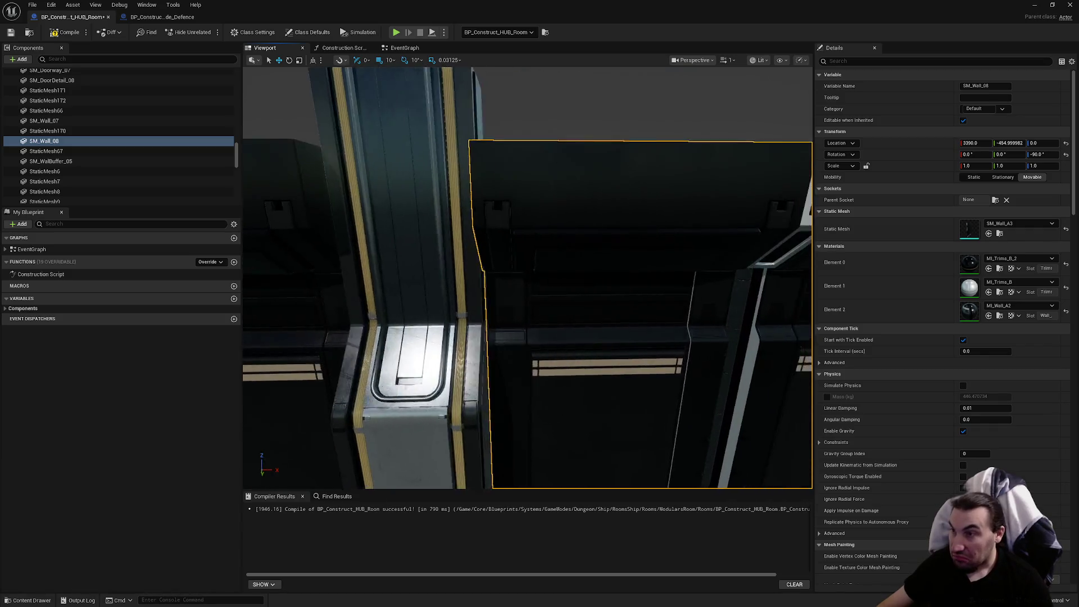
pyautogui.click(496, 300)
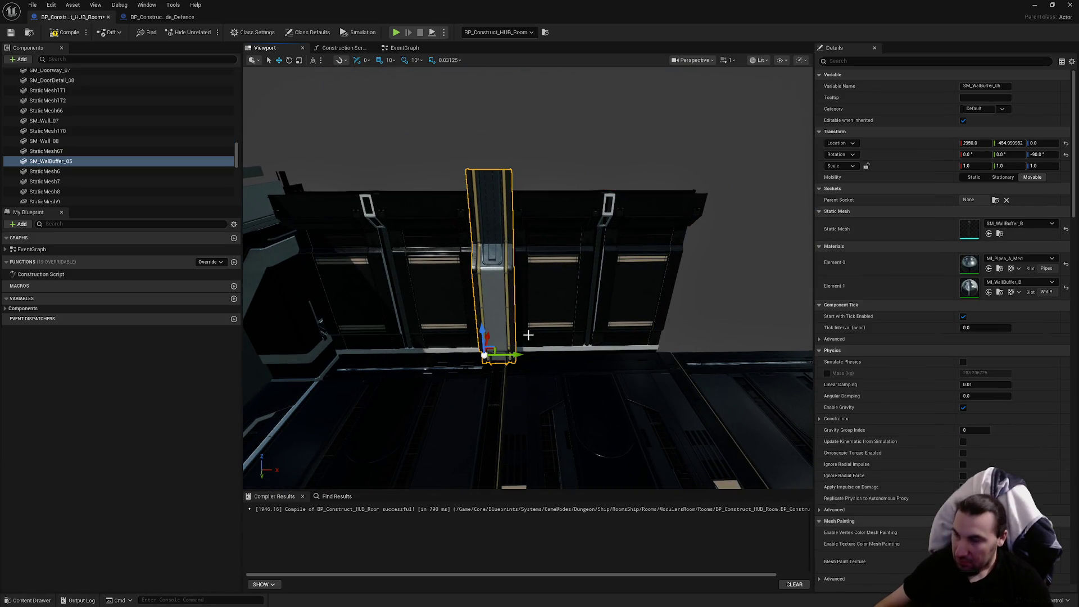
# Step: Duplicate the wall buffer as SM_WallBuffer_06 at X 3390
pyautogui.moveTo(521, 354); pyautogui.dragTo(518, 354)
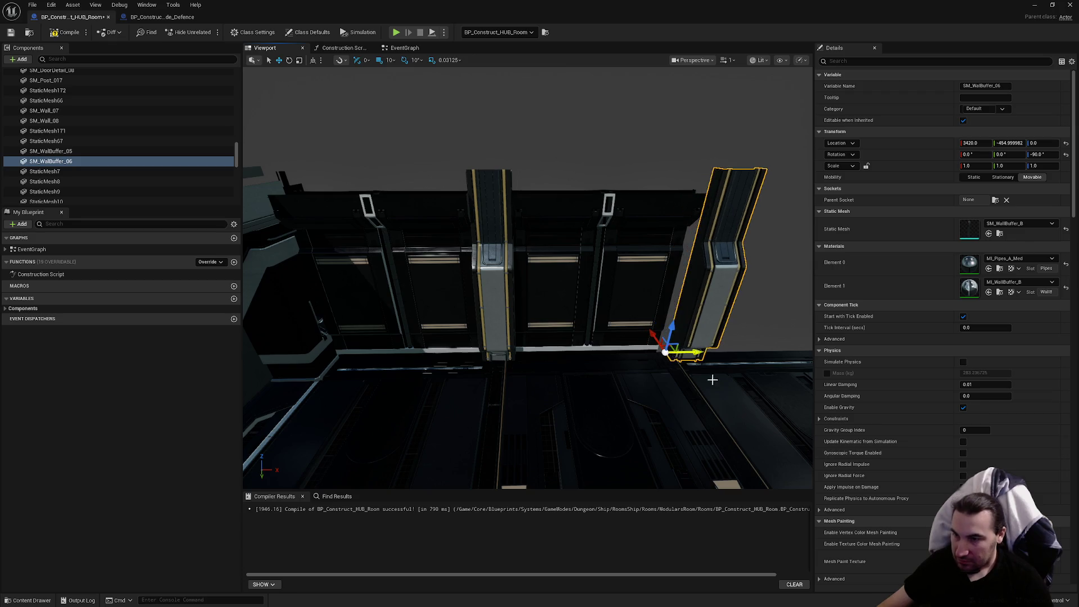
pyautogui.press('f')
pyautogui.moveTo(562, 372); pyautogui.dragTo(520, 373)
pyautogui.scroll(-5, 641, 405)
pyautogui.press('f')
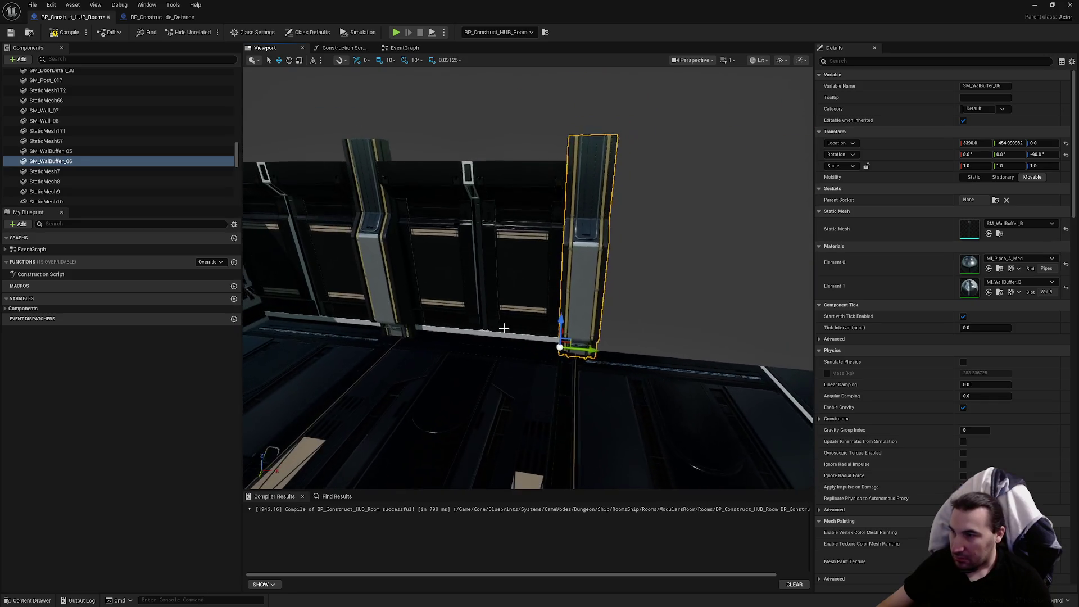
# Step: Slide the two adjoining wall meshes left along X to meet the new buffer
pyautogui.click(495, 306)
pyautogui.keyDown('ctrl'); pyautogui.click(481, 291); pyautogui.keyUp('ctrl')
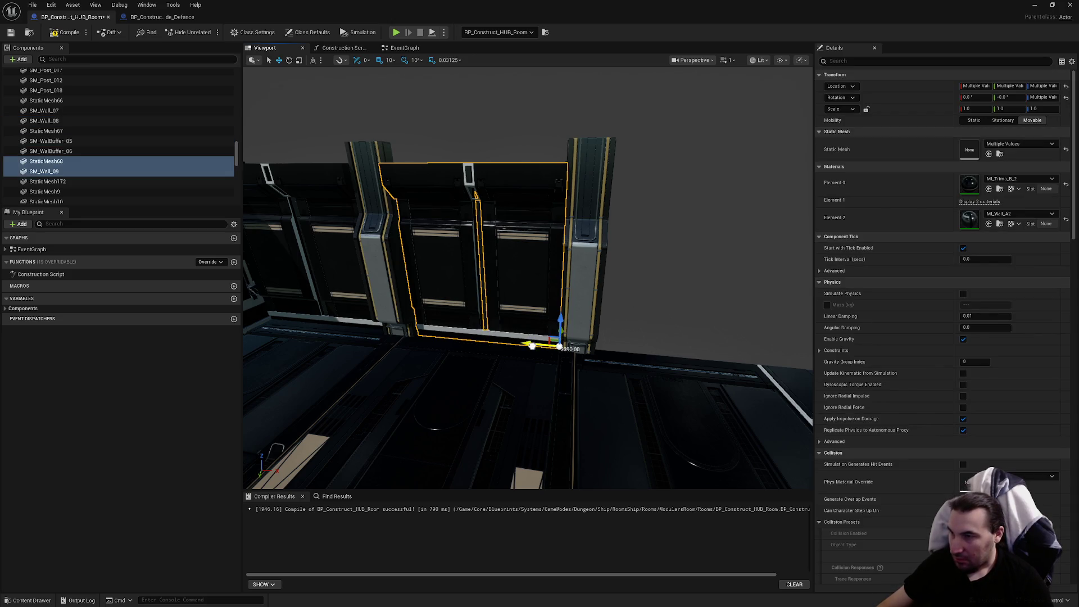
pyautogui.scroll(-5, 618, 360)
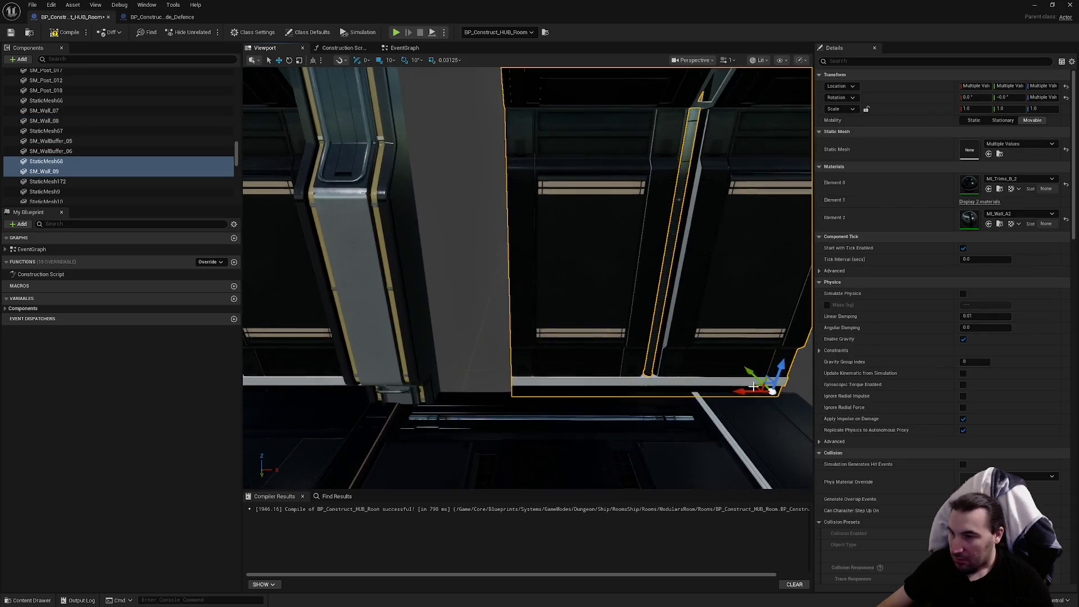
pyautogui.moveTo(752, 386)
pyautogui.mouseDown()
pyautogui.moveTo(629, 377)
pyautogui.moveTo(652, 365)
pyautogui.moveTo(587, 338)
pyautogui.mouseUp()
pyautogui.click(587, 338)
pyautogui.keyDown('ctrl'); pyautogui.click(587, 337); pyautogui.keyUp('ctrl')
pyautogui.press('f')
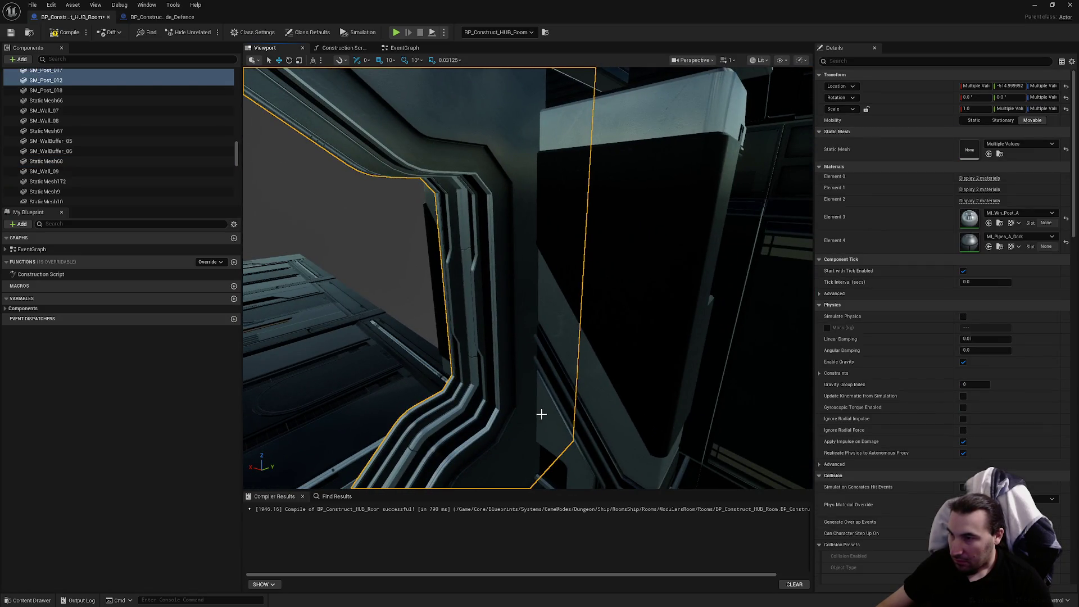
pyautogui.keyDown('ctrl'); pyautogui.click(557, 406); pyautogui.keyUp('ctrl')
pyautogui.press('f')
pyautogui.moveTo(597, 309); pyautogui.dragTo(597, 308)
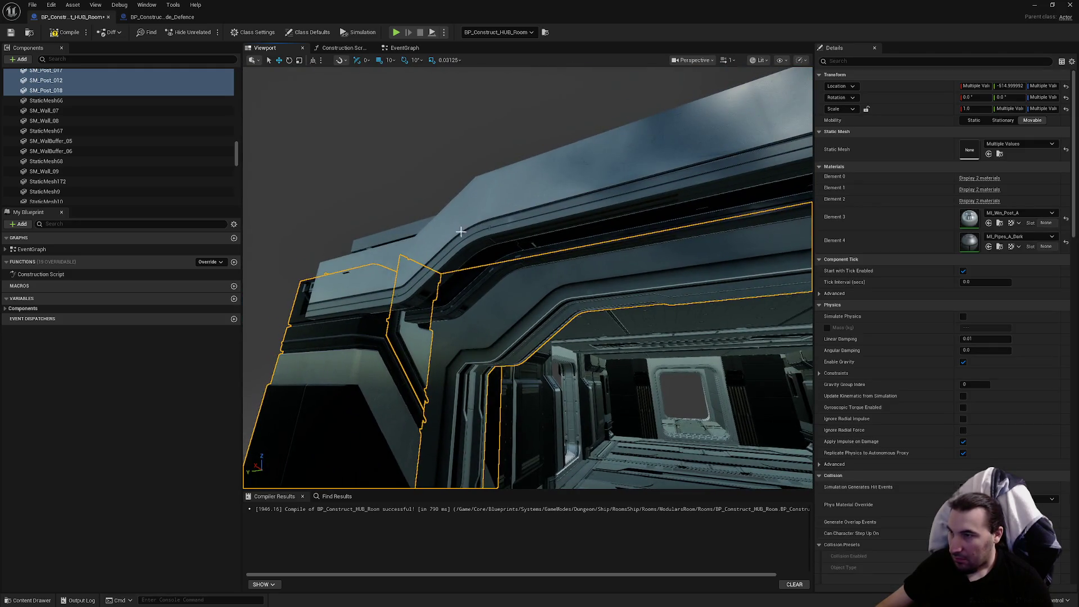
pyautogui.keyDown('ctrl'); pyautogui.click(460, 229); pyautogui.keyUp('ctrl')
pyautogui.press('f')
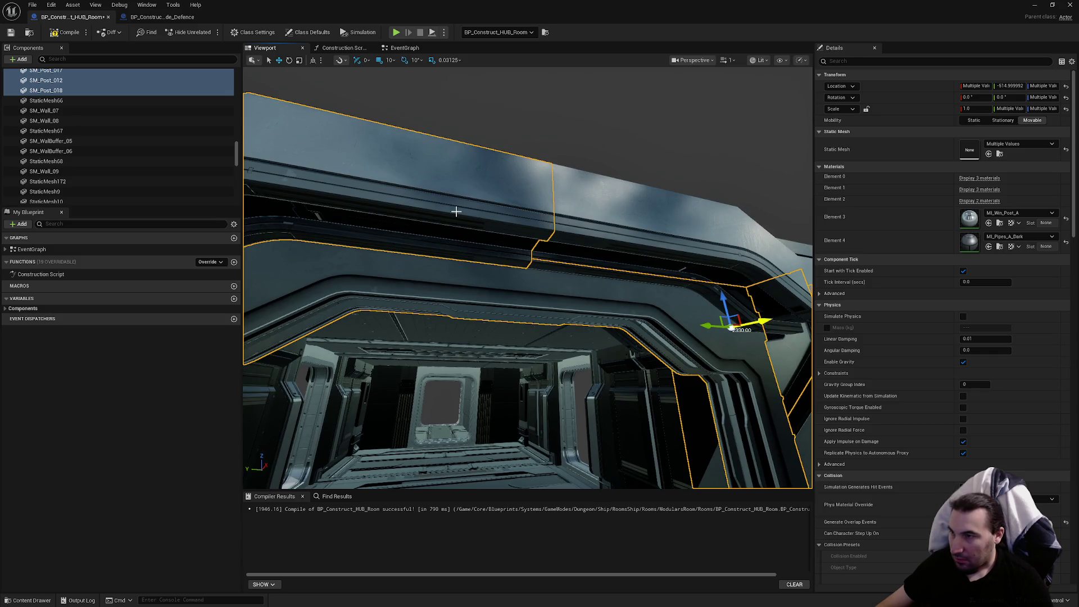
pyautogui.keyDown('ctrl'); pyautogui.click(456, 216); pyautogui.keyUp('ctrl')
pyautogui.press('f')
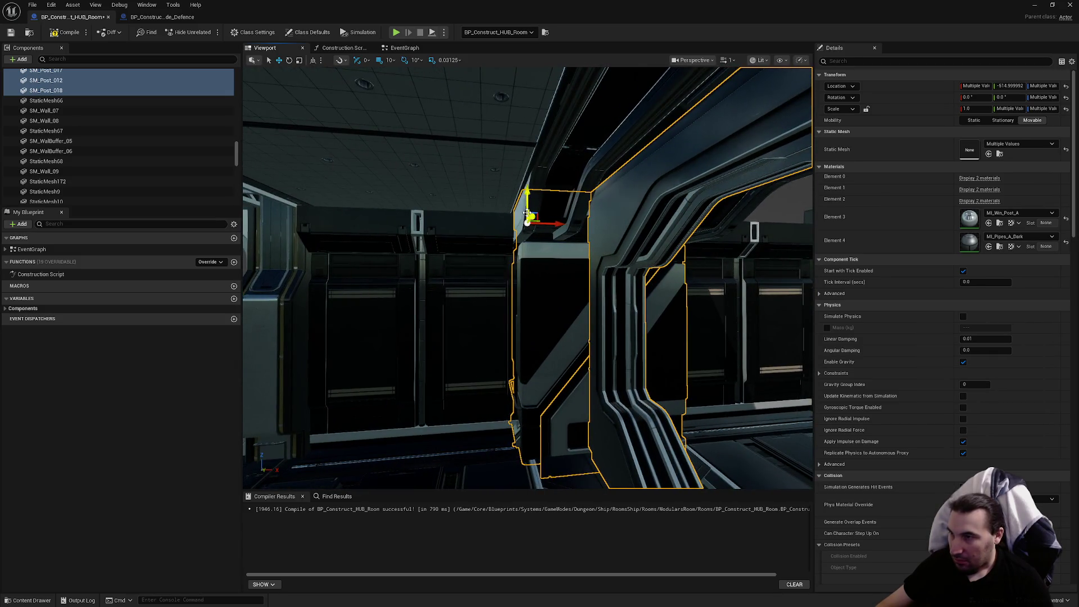
pyautogui.moveTo(504, 324)
pyautogui.mouseDown()
pyautogui.moveTo(610, 305)
pyautogui.moveTo(593, 286)
pyautogui.moveTo(548, 287)
pyautogui.mouseUp()
pyautogui.keyDown('ctrl'); pyautogui.click(548, 288); pyautogui.keyUp('ctrl')
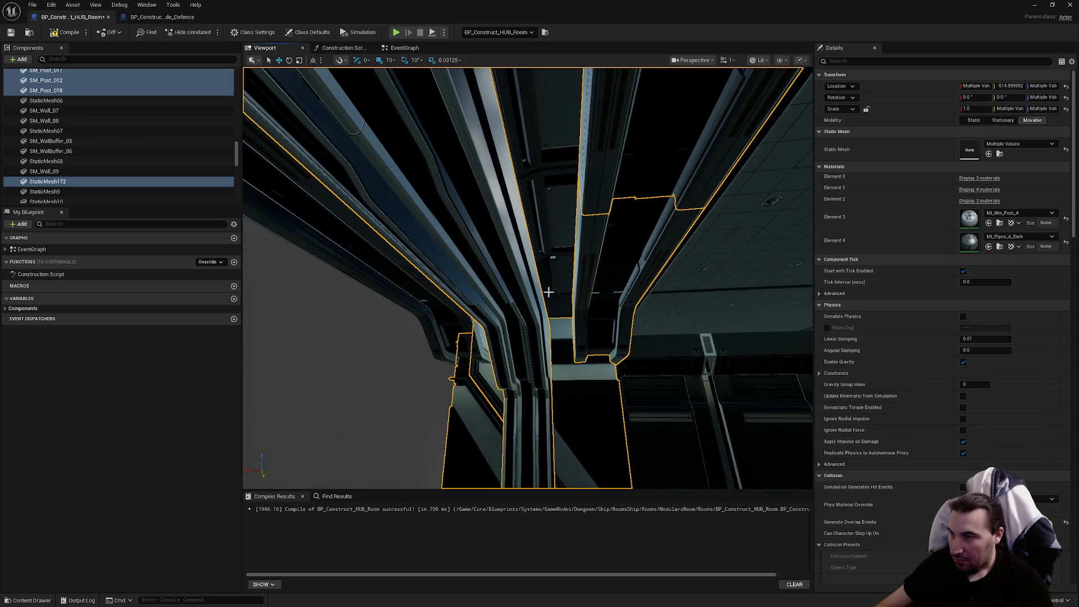
pyautogui.moveTo(504, 253)
pyautogui.mouseDown()
pyautogui.moveTo(505, 311)
pyautogui.moveTo(587, 363)
pyautogui.moveTo(422, 364)
pyautogui.moveTo(666, 275)
pyautogui.moveTo(697, 340)
pyautogui.moveTo(616, 368)
pyautogui.moveTo(577, 324)
pyautogui.mouseUp()
pyautogui.keyDown('ctrl'); pyautogui.click(556, 359); pyautogui.keyUp('ctrl')
pyautogui.moveTo(520, 278); pyautogui.dragTo(607, 303)
pyautogui.click(461, 444)
pyautogui.moveTo(461, 444); pyautogui.dragTo(377, 382)
pyautogui.moveTo(592, 296); pyautogui.dragTo(592, 295)
pyautogui.click(576, 290)
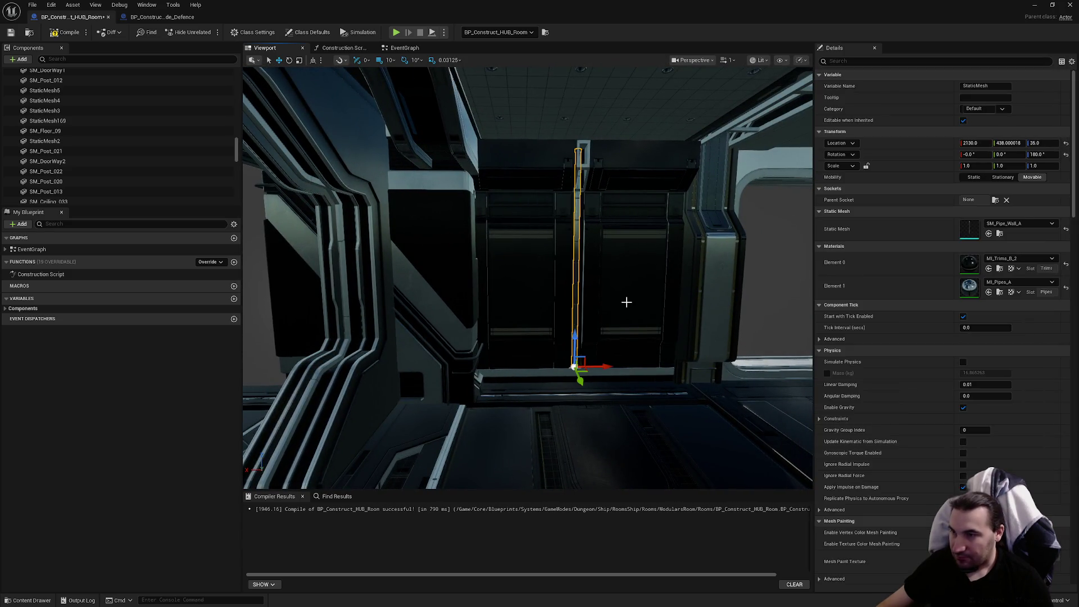
# Step: Slide wall panel SM_Wall_010 and its frame left into alignment
pyautogui.keyDown('ctrl'); pyautogui.click(626, 303); pyautogui.keyUp('ctrl')
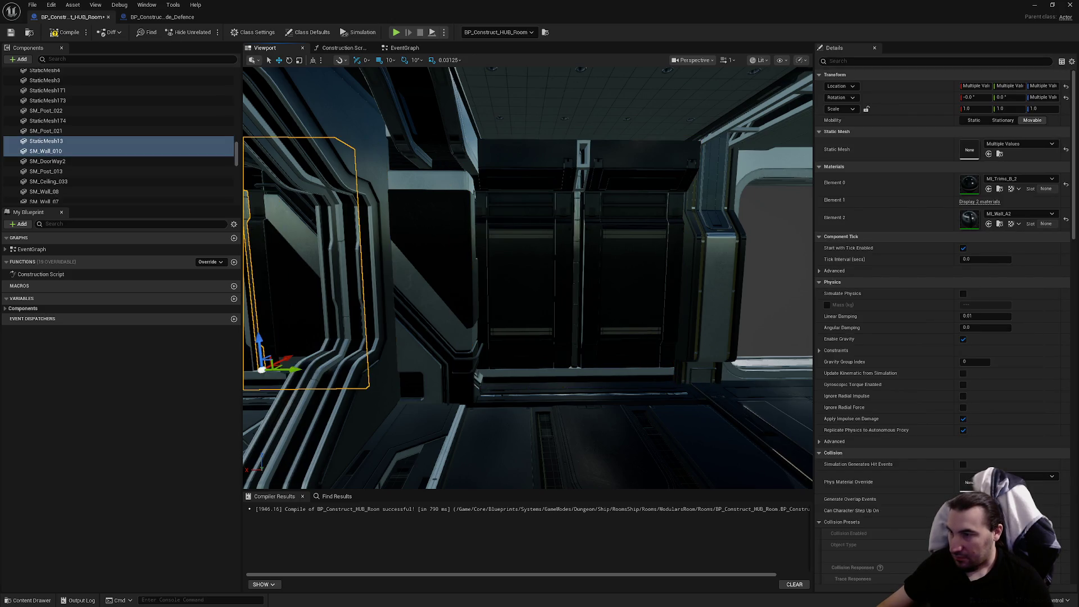
pyautogui.press('f')
pyautogui.moveTo(520, 327)
pyautogui.mouseDown()
pyautogui.moveTo(423, 319)
pyautogui.moveTo(412, 267)
pyautogui.moveTo(391, 247)
pyautogui.moveTo(469, 325)
pyautogui.mouseUp()
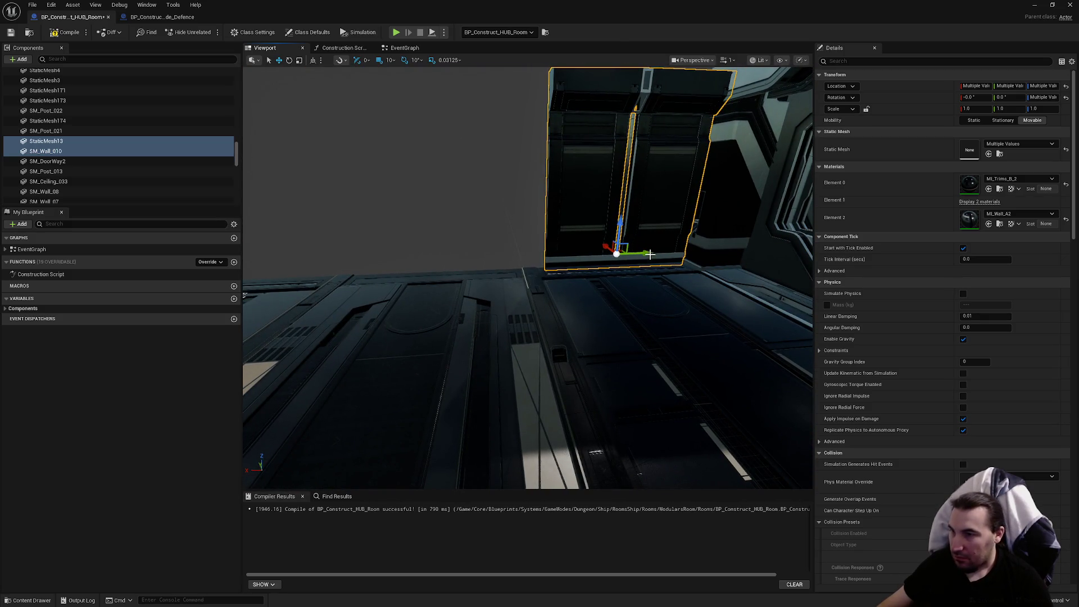
pyautogui.moveTo(682, 265)
pyautogui.mouseDown()
pyautogui.moveTo(516, 274)
pyautogui.moveTo(511, 253)
pyautogui.moveTo(669, 358)
pyautogui.moveTo(623, 318)
pyautogui.moveTo(661, 308)
pyautogui.mouseUp()
# Step: Slide buffer column SM_WallBuffer_07 along X
pyautogui.click(622, 318)
pyautogui.click(603, 313)
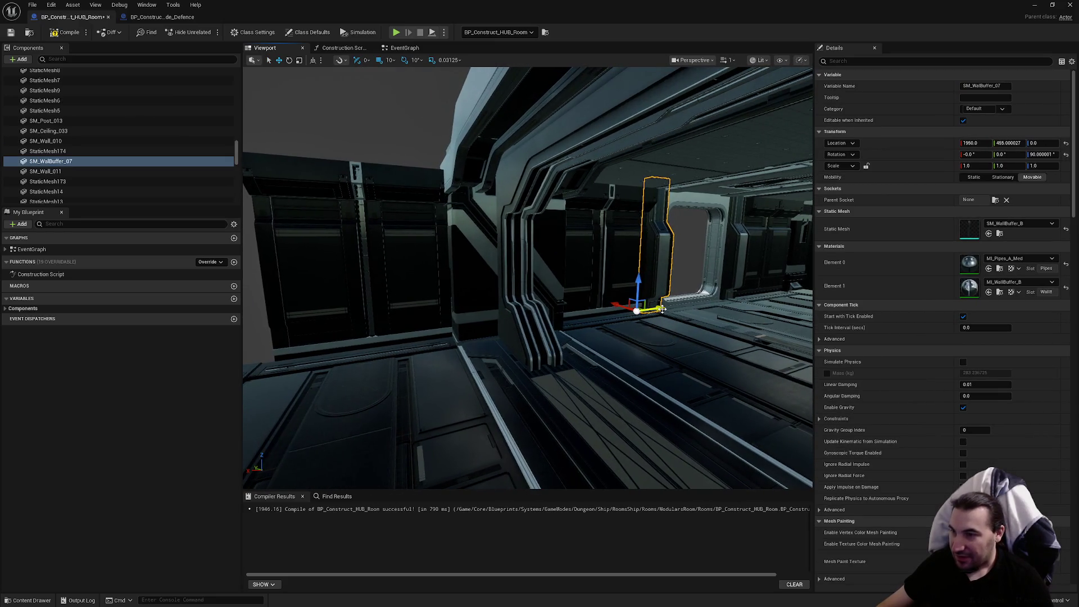
pyautogui.press('f')
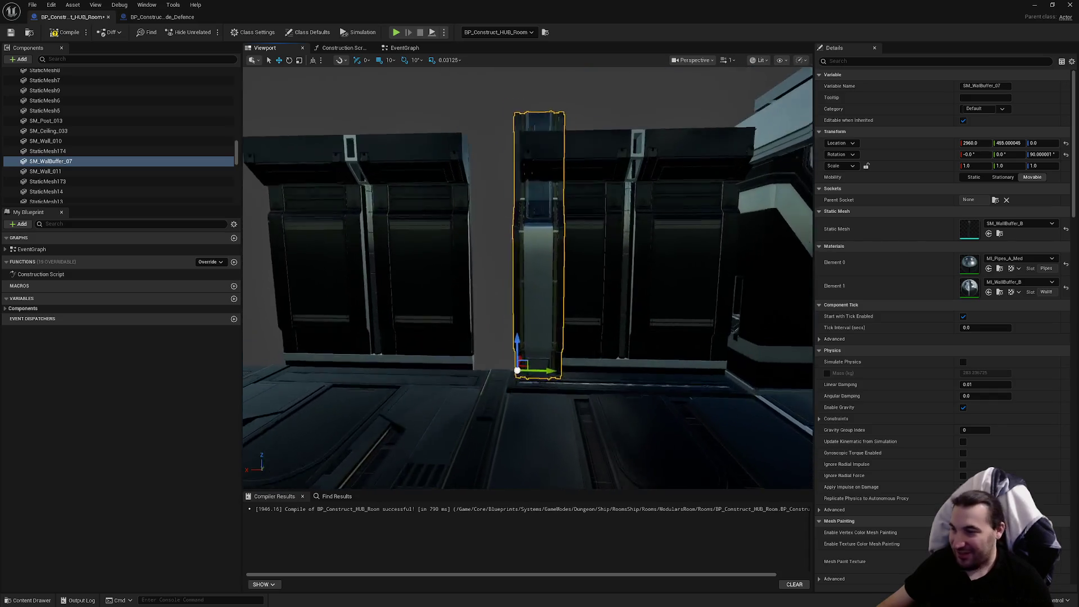
pyautogui.moveTo(513, 400); pyautogui.dragTo(443, 394)
# Step: Slide wall panel SM_Wall_011 and its trim slightly right
pyautogui.scroll(-5, 450, 337)
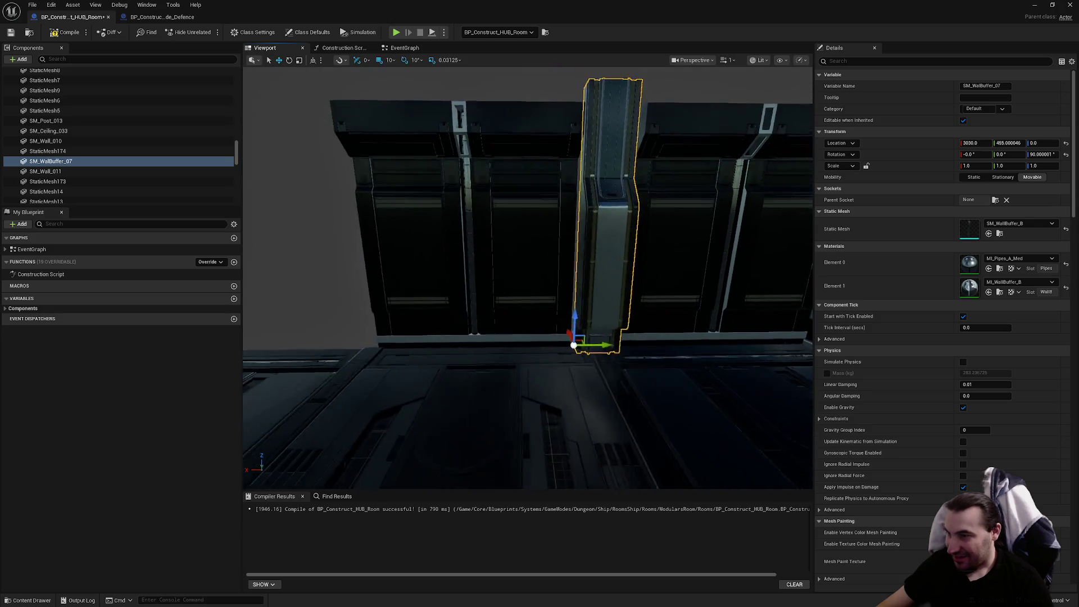
pyautogui.click(479, 266)
pyautogui.press('Escape')
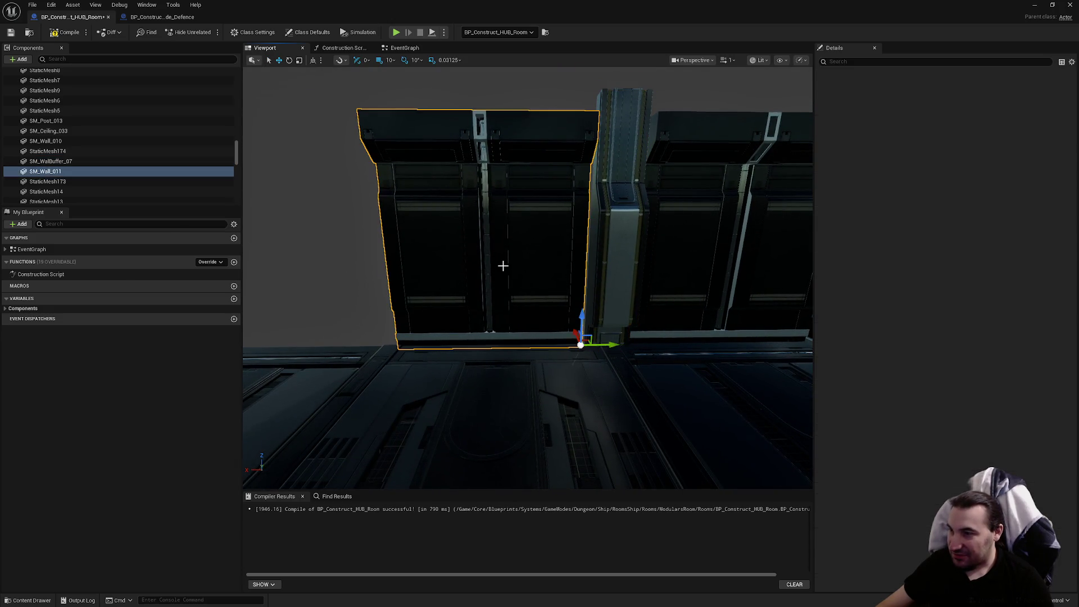
pyautogui.keyDown('ctrl'); pyautogui.click(489, 268); pyautogui.keyUp('ctrl')
pyautogui.scroll(5, 505, 309)
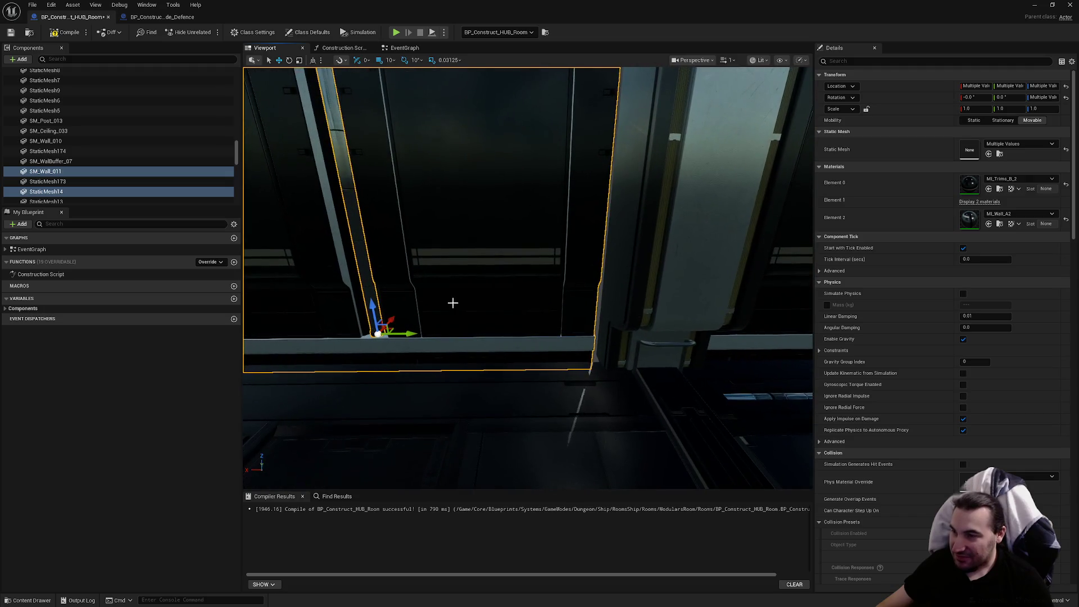
pyautogui.moveTo(413, 334); pyautogui.dragTo(420, 335)
# Step: Move buffer column SM_WallBuffer_08 to X 3480
pyautogui.scroll(-6, 520, 353)
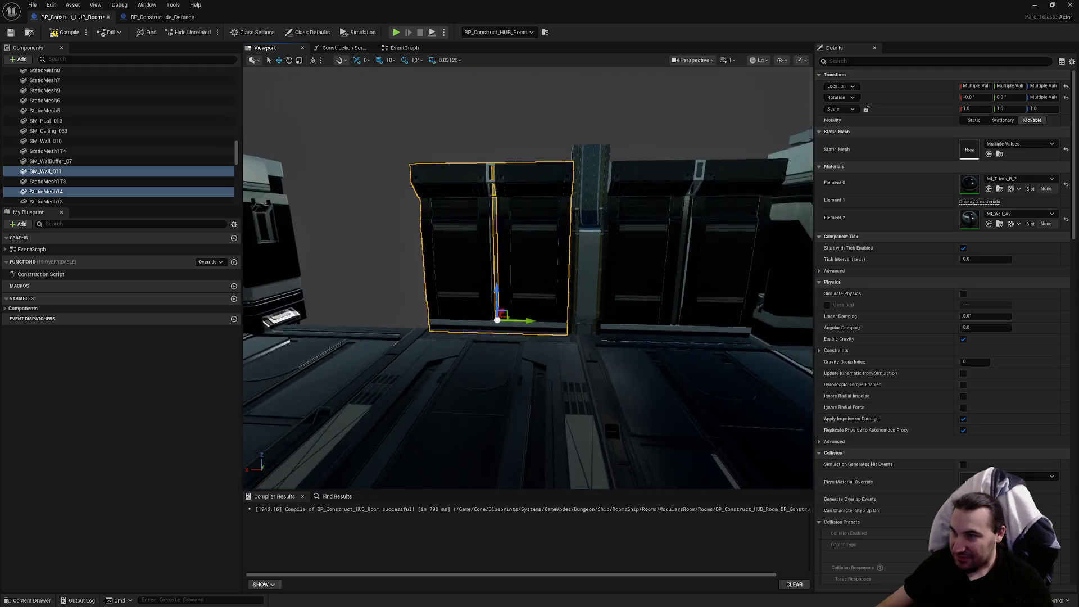
pyautogui.click(625, 309)
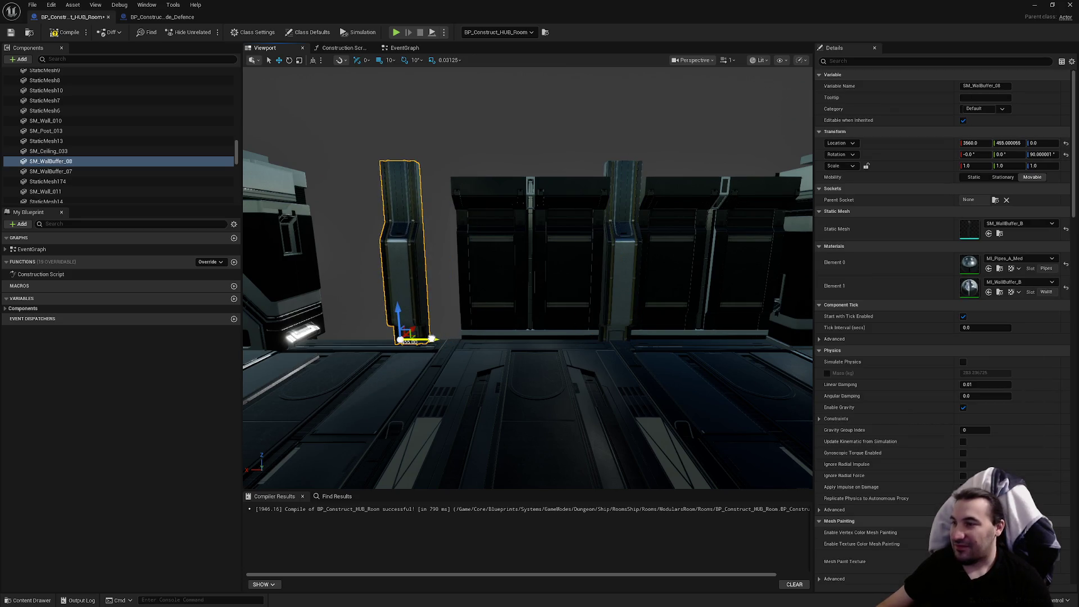
pyautogui.scroll(6, 480, 332)
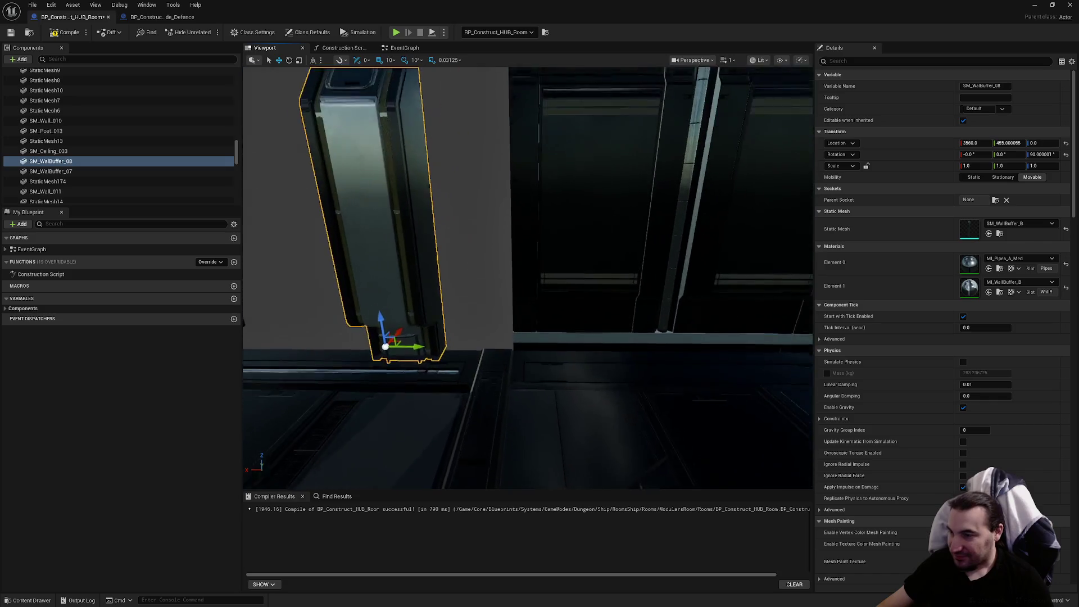
pyautogui.moveTo(406, 356)
pyautogui.mouseDown()
pyautogui.moveTo(483, 370)
pyautogui.moveTo(475, 375)
pyautogui.mouseUp()
pyautogui.scroll(-5, 604, 352)
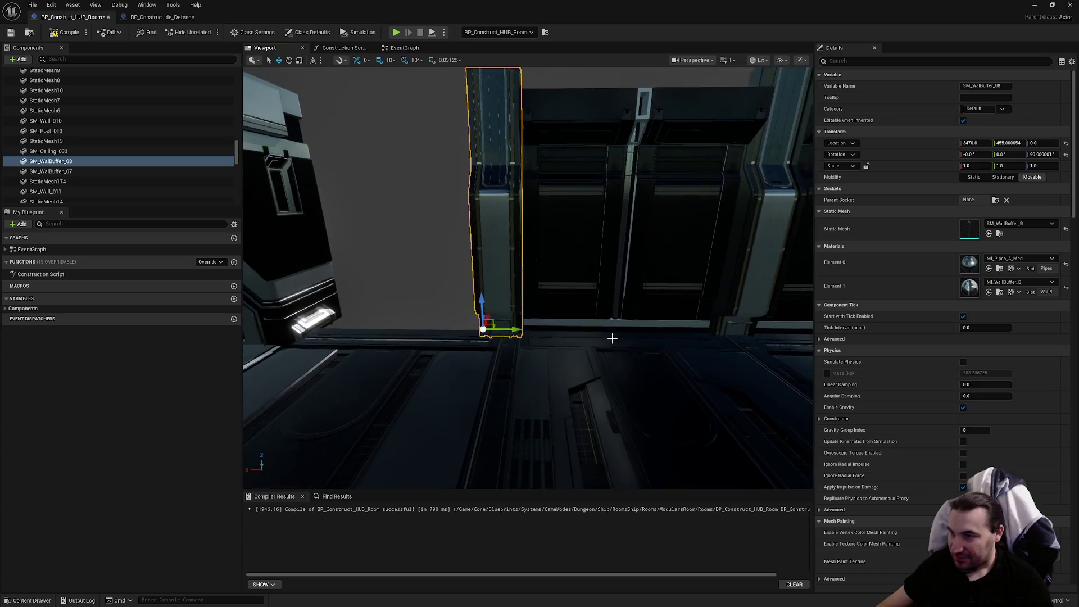
# Step: Duplicate SM_Wall_011 with its trim into the gap as SM_Wall_012 at 3470, 445, 0
pyautogui.keyDown('ctrl'); pyautogui.click(628, 272); pyautogui.keyUp('ctrl')
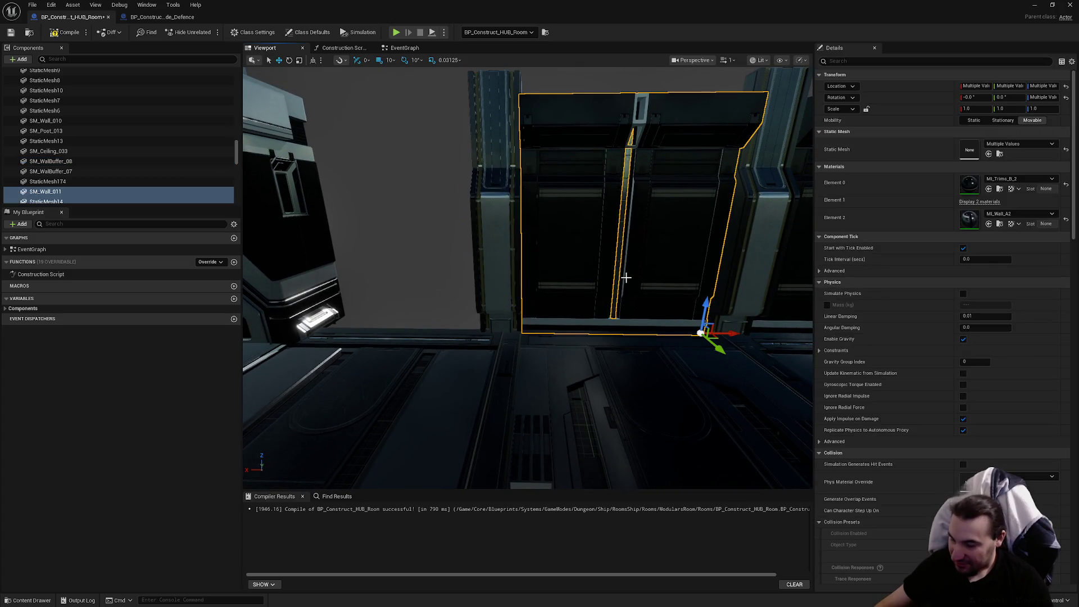
pyautogui.hotkey('ctrl', 'd')
pyautogui.moveTo(649, 317)
pyautogui.mouseDown()
pyautogui.moveTo(427, 308)
pyautogui.moveTo(443, 337)
pyautogui.moveTo(366, 337)
pyautogui.moveTo(427, 337)
pyautogui.moveTo(405, 337)
pyautogui.moveTo(525, 361)
pyautogui.mouseUp()
pyautogui.scroll(3, 427, 309)
pyautogui.scroll(1, 442, 311)
pyautogui.click(467, 335)
pyautogui.click(539, 231)
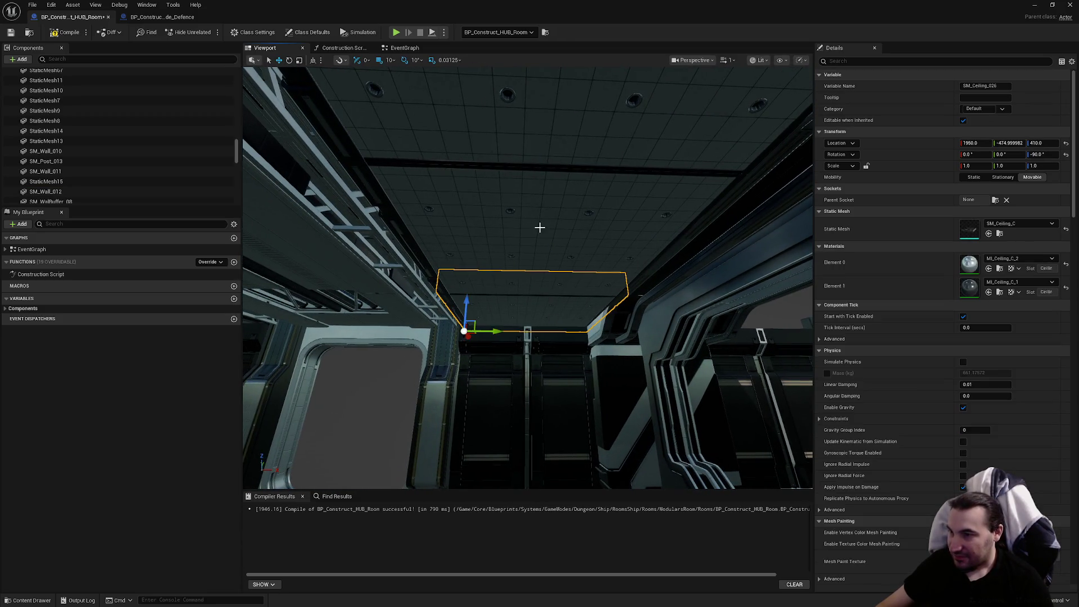
# Step: Shift ceiling panels SM_Ceiling_004–006 along X to line up with the walls
pyautogui.moveTo(498, 239)
pyautogui.mouseDown()
pyautogui.moveTo(478, 236)
pyautogui.moveTo(498, 239)
pyautogui.moveTo(554, 203)
pyautogui.moveTo(568, 161)
pyautogui.mouseUp()
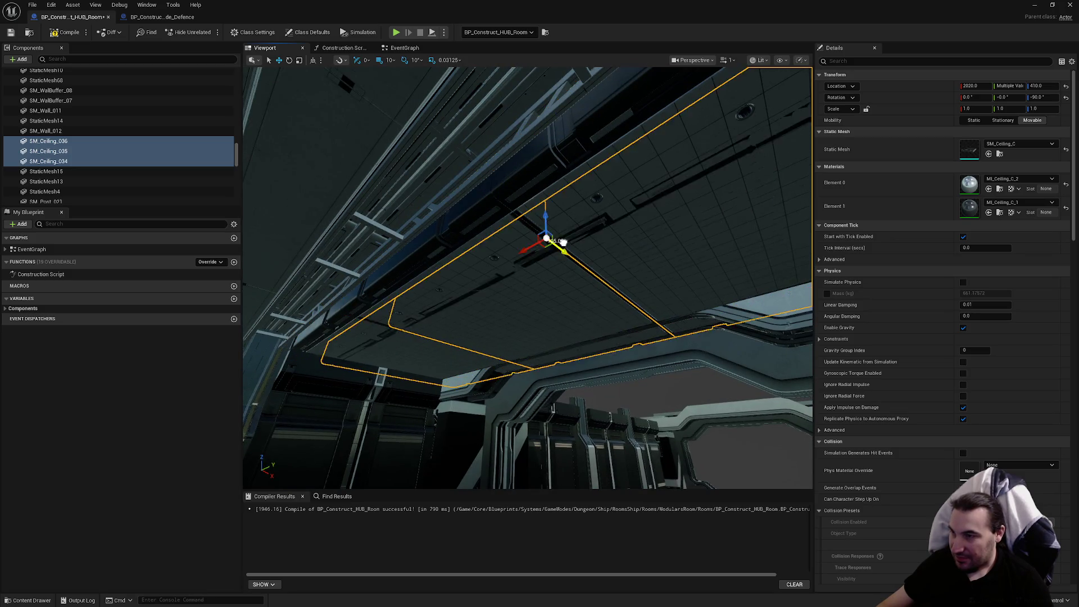
pyautogui.moveTo(629, 298)
pyautogui.mouseDown()
pyautogui.moveTo(686, 313)
pyautogui.moveTo(528, 270)
pyautogui.moveTo(614, 308)
pyautogui.moveTo(647, 201)
pyautogui.moveTo(704, 207)
pyautogui.moveTo(545, 221)
pyautogui.moveTo(586, 223)
pyautogui.mouseUp()
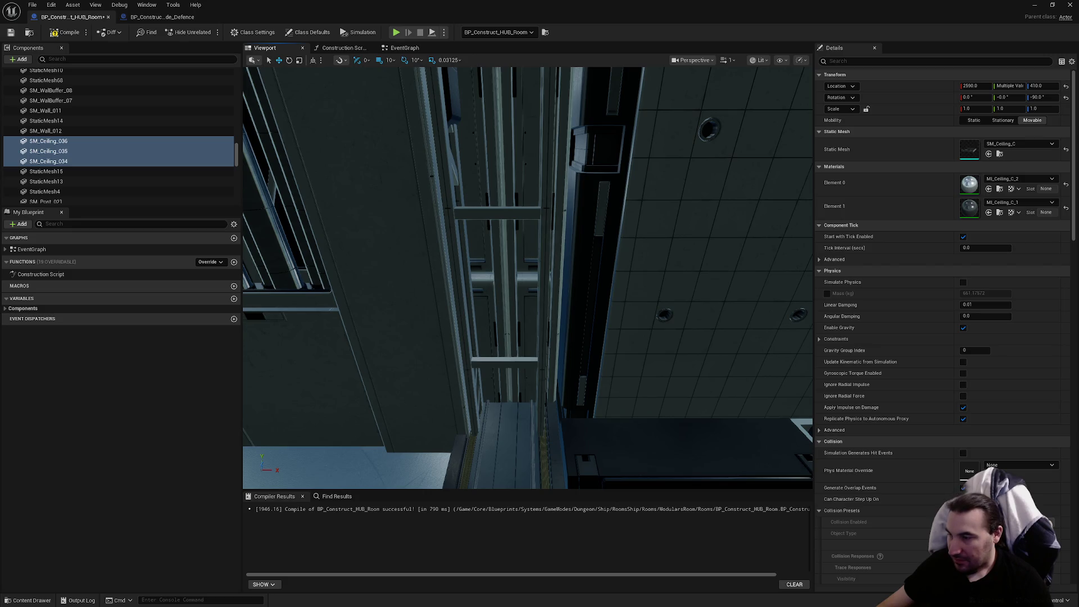
pyautogui.click(542, 323)
pyautogui.moveTo(542, 323)
pyautogui.mouseDown()
pyautogui.moveTo(575, 322)
pyautogui.moveTo(555, 233)
pyautogui.mouseUp()
pyautogui.keyDown('ctrl'); pyautogui.click(565, 225); pyautogui.keyUp('ctrl')
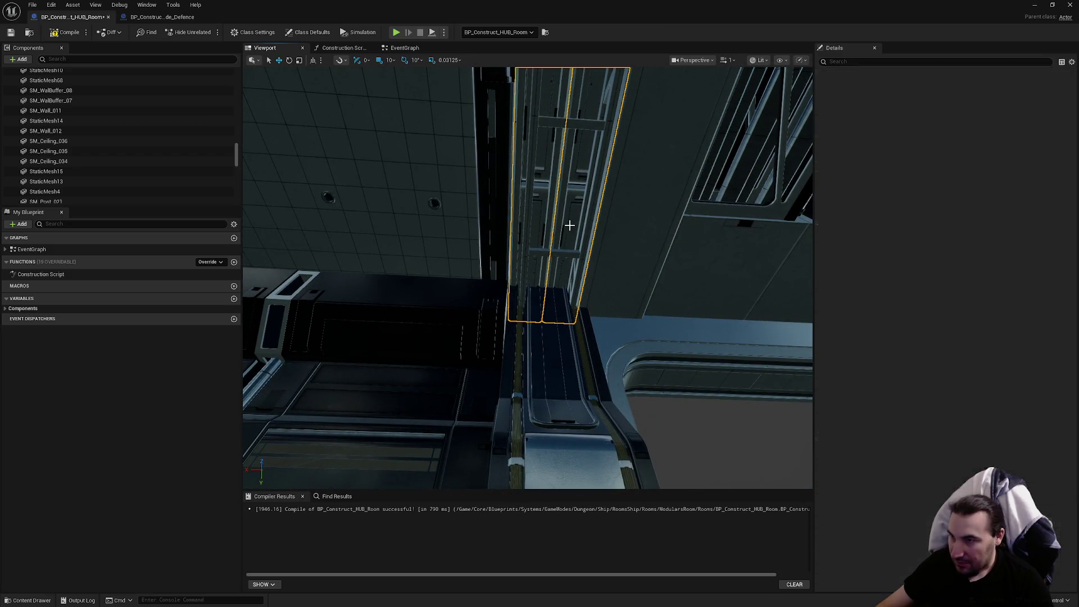
# Step: Add the ceiling vent panel, long pillar trims and lower frame piece to the selection
pyautogui.moveTo(652, 288); pyautogui.dragTo(656, 251)
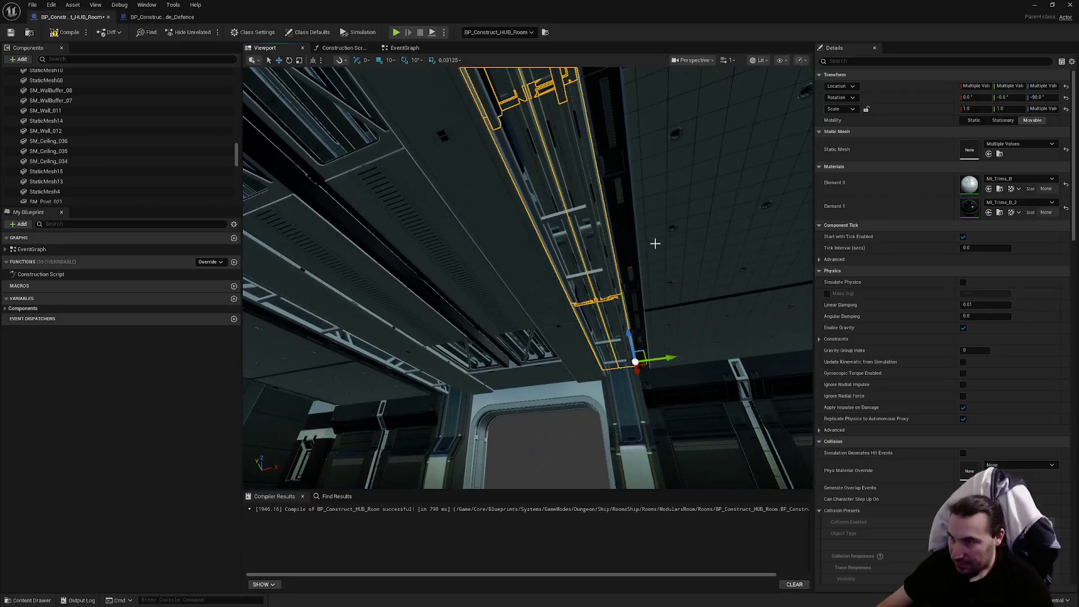
pyautogui.moveTo(611, 296)
pyautogui.mouseDown()
pyautogui.moveTo(572, 265)
pyautogui.moveTo(526, 318)
pyautogui.moveTo(519, 279)
pyautogui.mouseUp()
pyautogui.keyDown('ctrl'); pyautogui.click(525, 318); pyautogui.keyUp('ctrl')
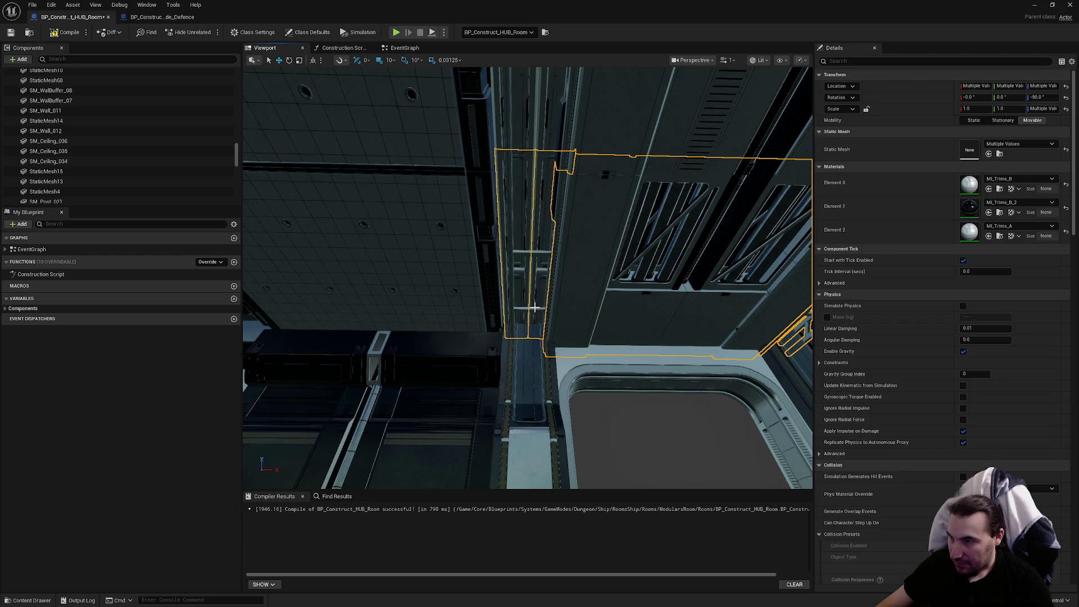
pyautogui.moveTo(573, 288); pyautogui.dragTo(511, 291)
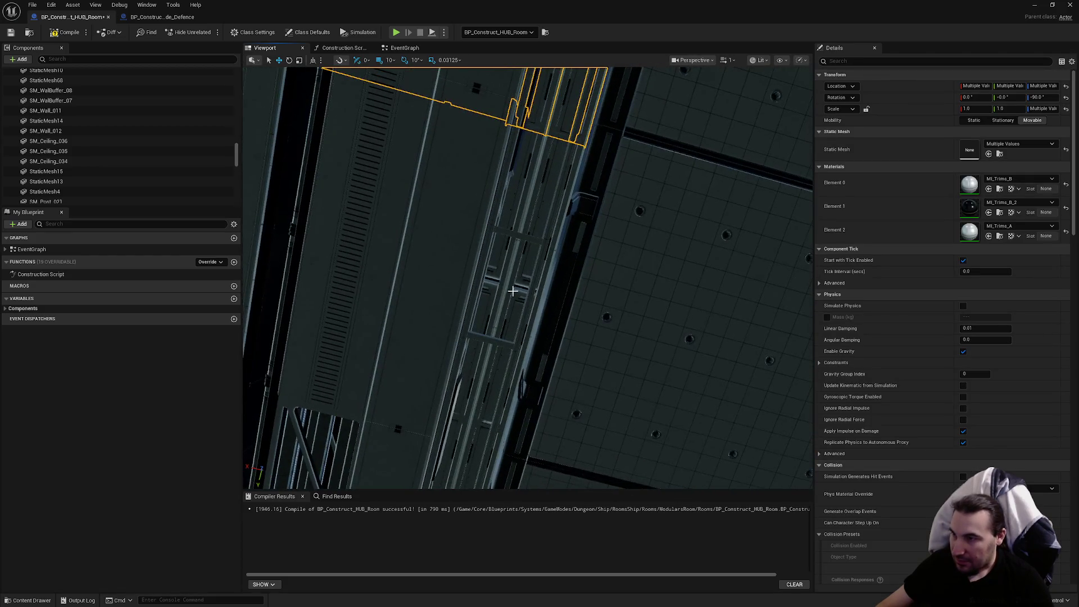
pyautogui.keyDown('ctrl'); pyautogui.click(494, 283); pyautogui.keyUp('ctrl')
pyautogui.keyDown('ctrl'); pyautogui.click(508, 343); pyautogui.keyUp('ctrl')
pyautogui.moveTo(507, 342); pyautogui.dragTo(484, 344)
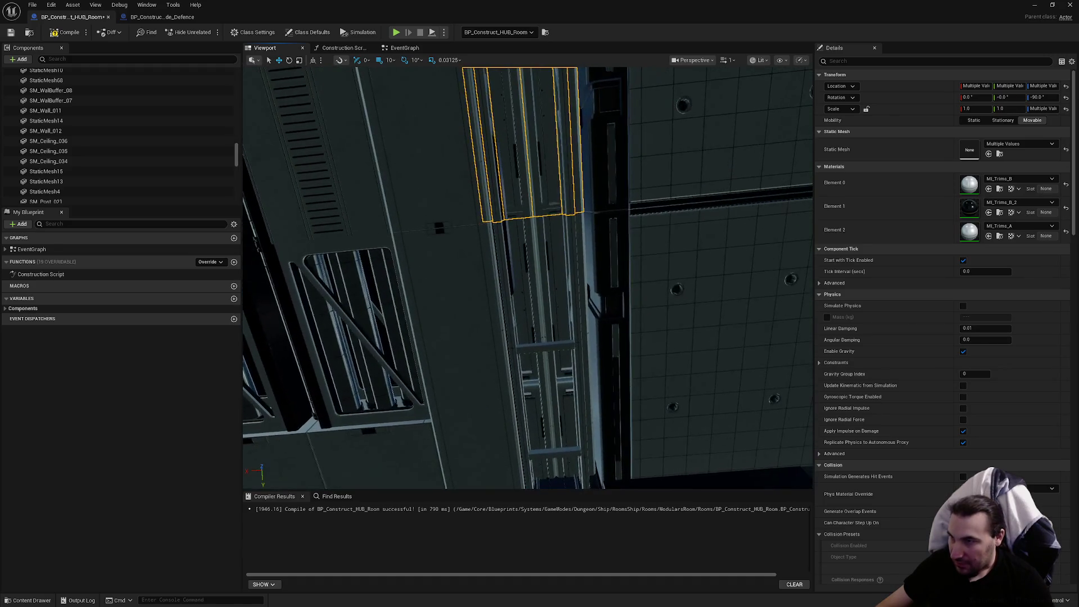
pyautogui.keyDown('ctrl'); pyautogui.click(525, 292); pyautogui.keyUp('ctrl')
# Step: Add both wall panels, the horizontal trim strip and a vent grille to the selection
pyautogui.moveTo(565, 350); pyautogui.dragTo(567, 366)
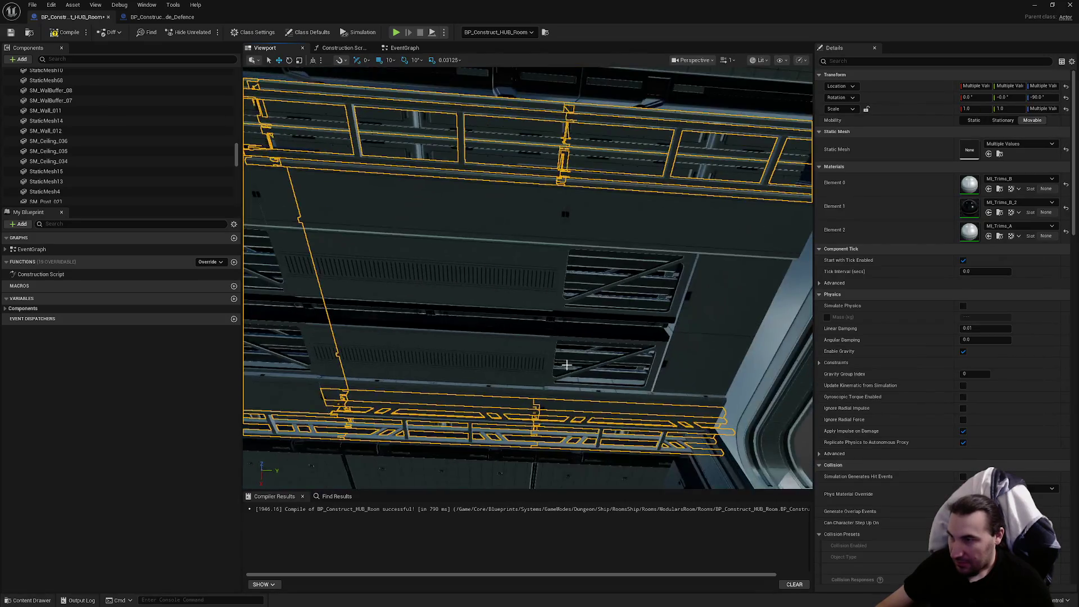
pyautogui.keyDown('ctrl'); pyautogui.click(505, 288); pyautogui.keyUp('ctrl')
pyautogui.keyDown('ctrl'); pyautogui.click(683, 326); pyautogui.keyUp('ctrl')
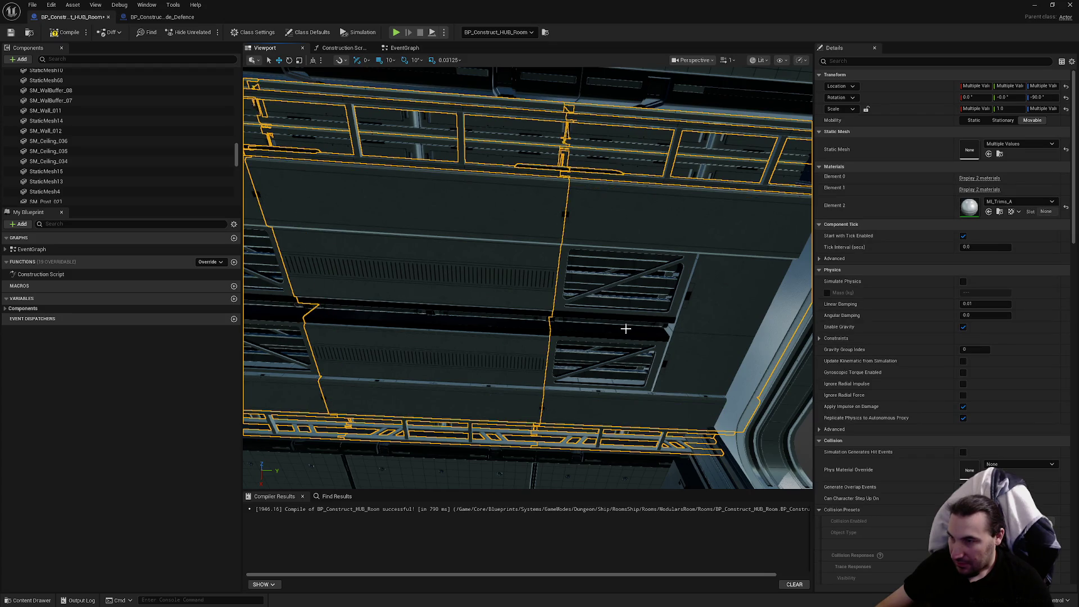
pyautogui.keyDown('ctrl'); pyautogui.click(505, 317); pyautogui.keyUp('ctrl')
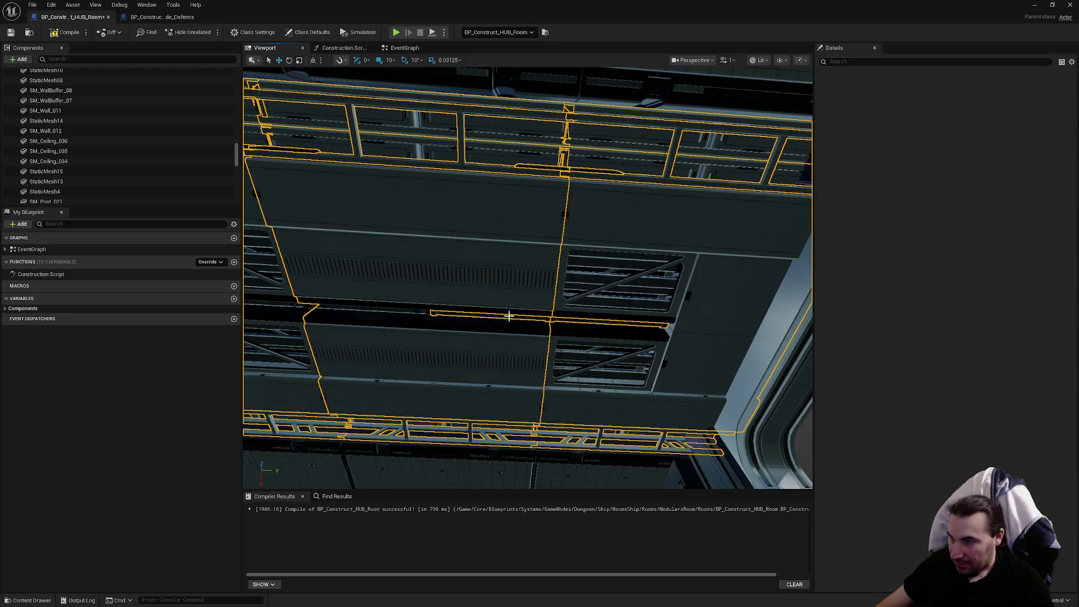
pyautogui.keyDown('ctrl'); pyautogui.click(652, 288); pyautogui.keyUp('ctrl')
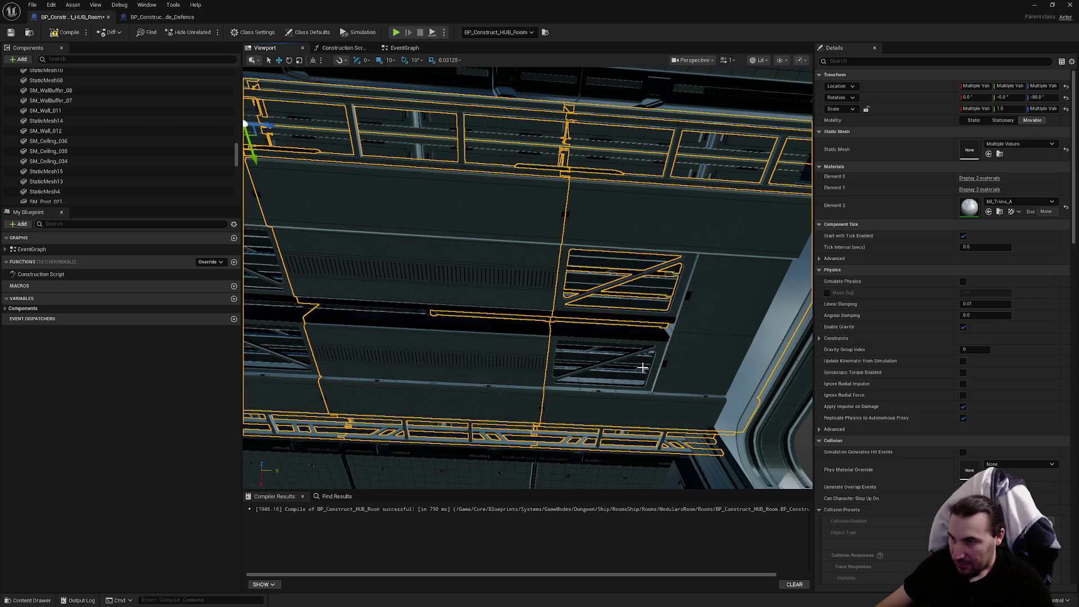
# Step: Add the remaining vent grilles and the left pipe to the selection
pyautogui.moveTo(562, 252)
pyautogui.mouseDown()
pyautogui.moveTo(596, 241)
pyautogui.moveTo(584, 235)
pyautogui.mouseUp()
pyautogui.keyDown('ctrl'); pyautogui.click(575, 247); pyautogui.keyUp('ctrl')
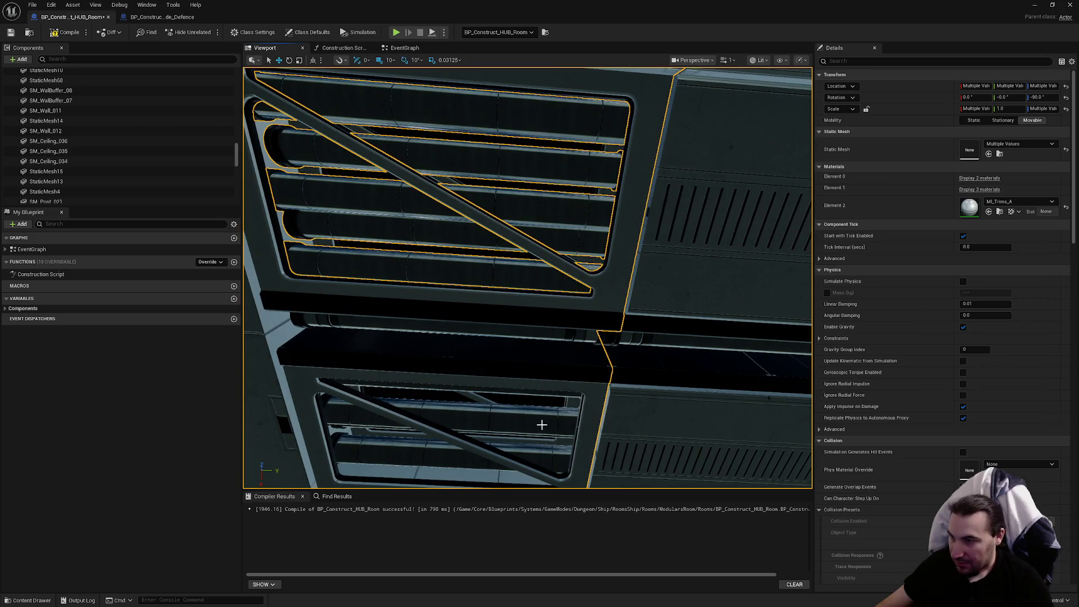
pyautogui.scroll(-5, 575, 247)
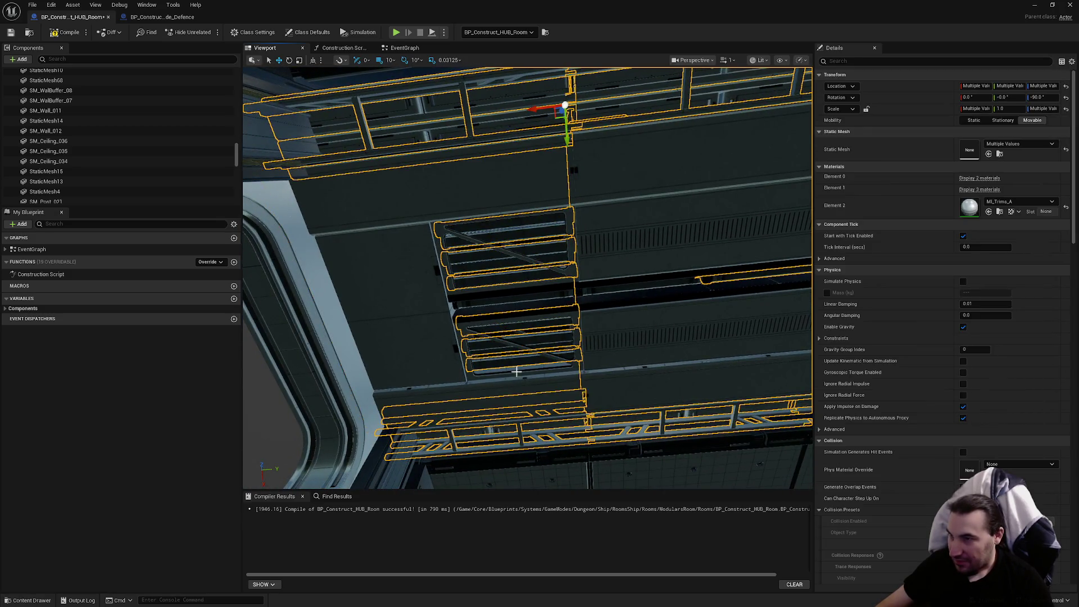
pyautogui.moveTo(408, 346); pyautogui.dragTo(578, 260)
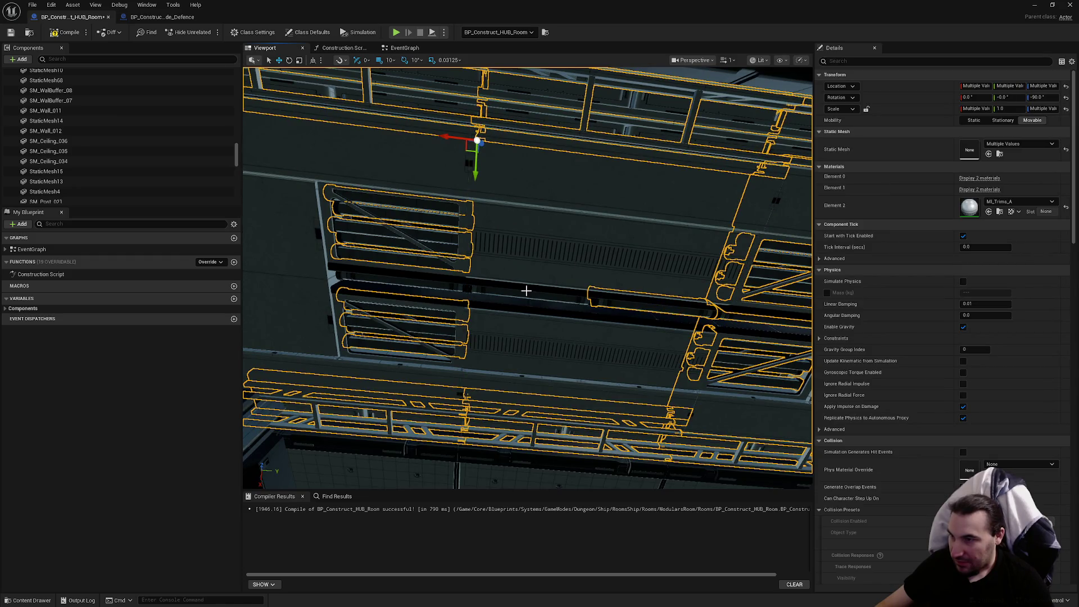
pyautogui.scroll(5, 527, 289)
pyautogui.click(422, 302)
pyautogui.keyDown('ctrl'); pyautogui.click(410, 304); pyautogui.keyUp('ctrl')
# Step: Drop the angled ceiling panel, add the central ceiling pieces and frame the selection
pyautogui.moveTo(527, 278)
pyautogui.mouseDown()
pyautogui.moveTo(548, 208)
pyautogui.moveTo(547, 233)
pyautogui.moveTo(577, 270)
pyautogui.mouseUp()
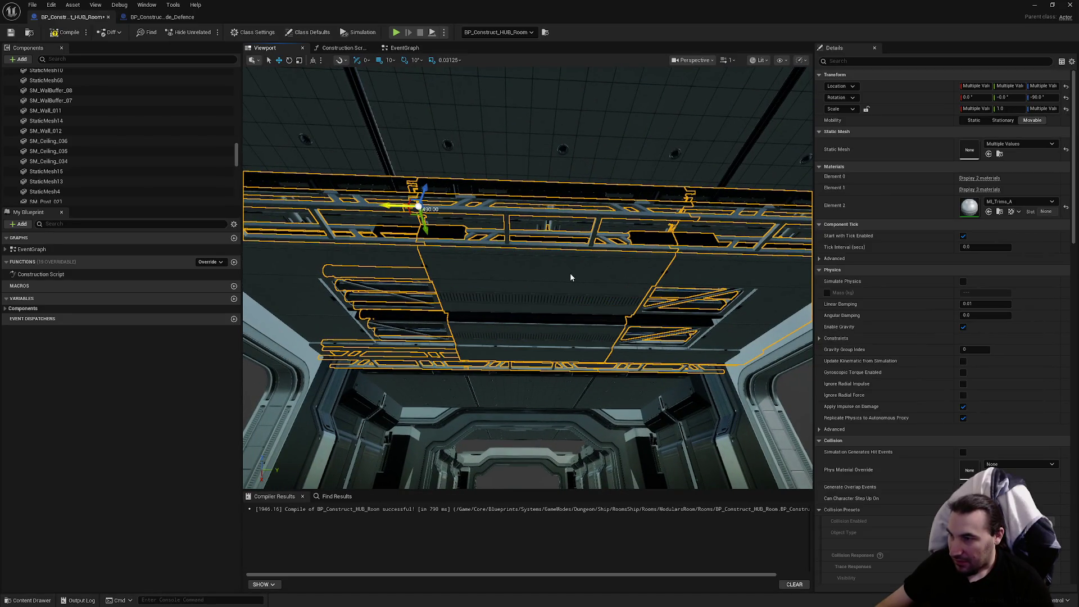
pyautogui.keyDown('ctrl'); pyautogui.click(764, 284); pyautogui.keyUp('ctrl')
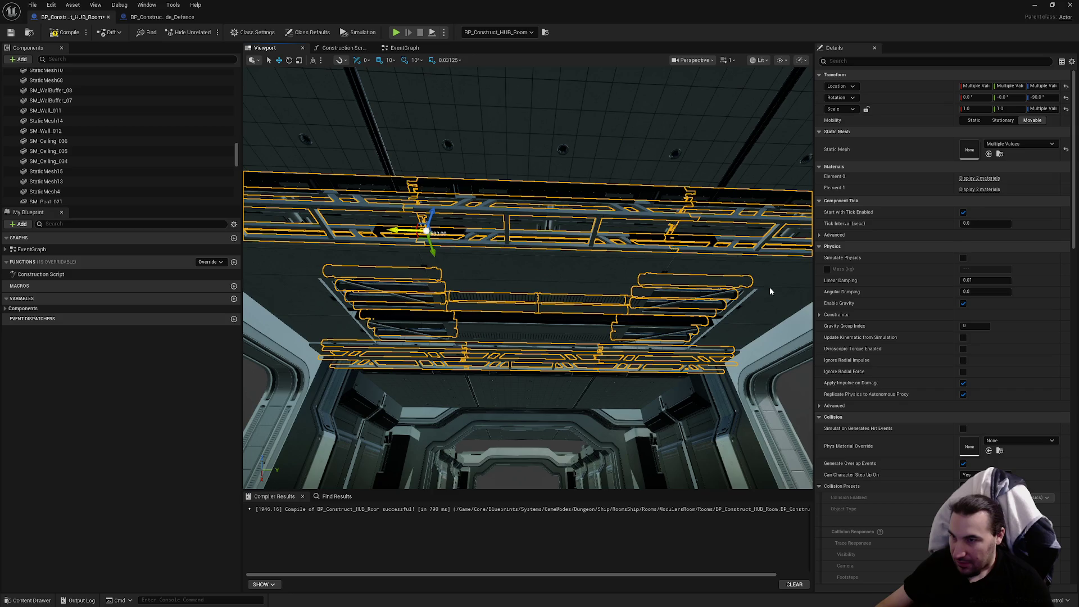
pyautogui.moveTo(761, 289)
pyautogui.mouseDown()
pyautogui.moveTo(731, 314)
pyautogui.moveTo(414, 277)
pyautogui.mouseUp()
pyautogui.keyDown('ctrl'); pyautogui.click(554, 292); pyautogui.keyUp('ctrl')
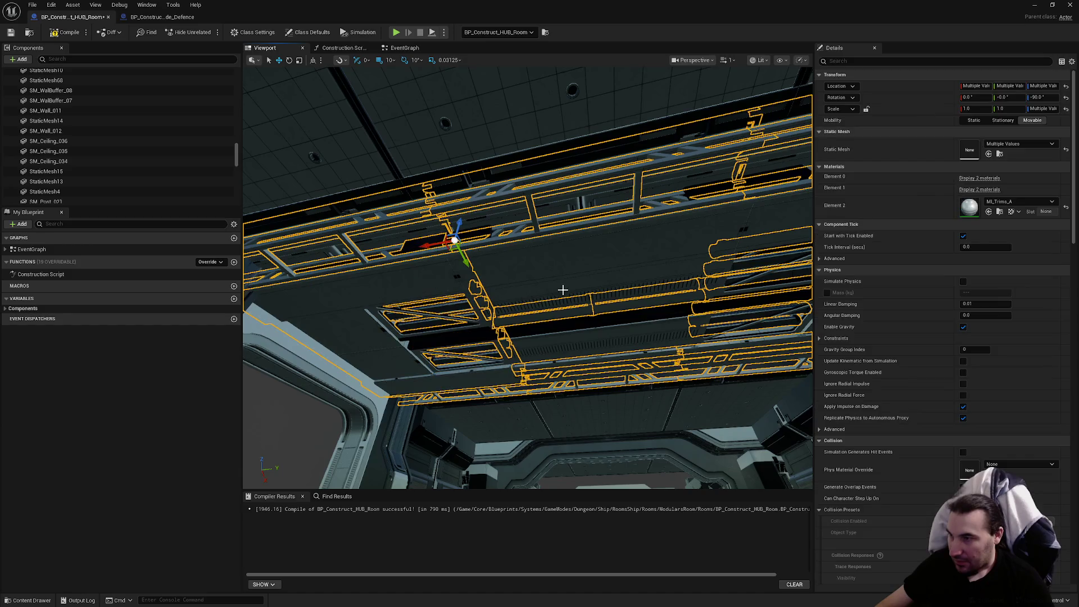
pyautogui.keyDown('ctrl'); pyautogui.click(580, 277); pyautogui.keyUp('ctrl')
pyautogui.moveTo(581, 278); pyautogui.dragTo(650, 305)
pyautogui.moveTo(739, 271)
pyautogui.mouseDown()
pyautogui.moveTo(747, 290)
pyautogui.moveTo(713, 323)
pyautogui.mouseUp()
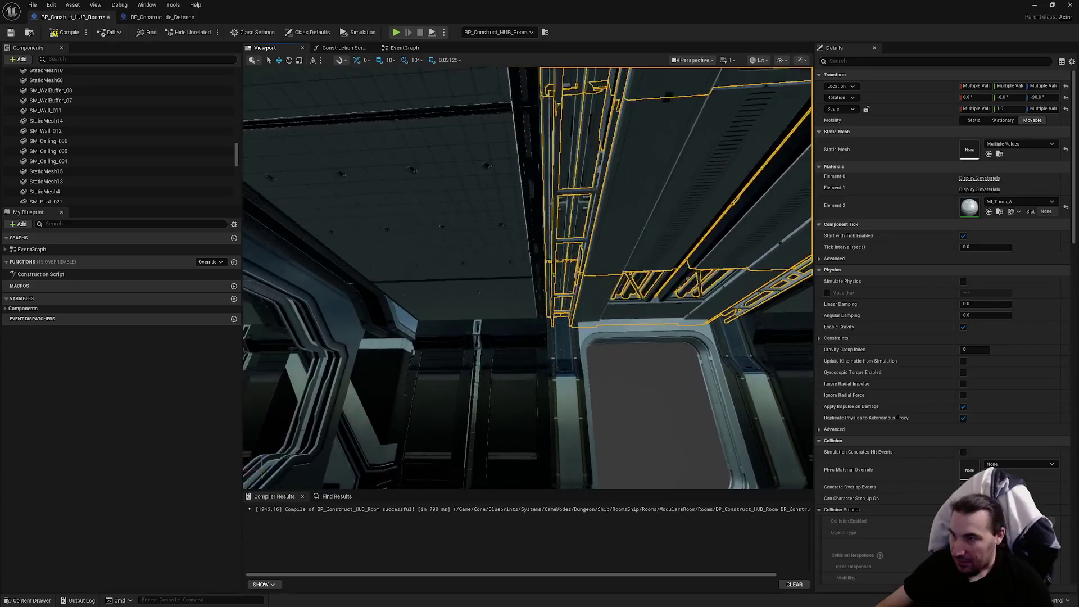
pyautogui.press('f')
# Step: Select only the SM_Ceiling_C panel and frame it from below
pyautogui.click(539, 113)
pyautogui.press('f')
pyautogui.moveTo(566, 430); pyautogui.dragTo(566, 429)
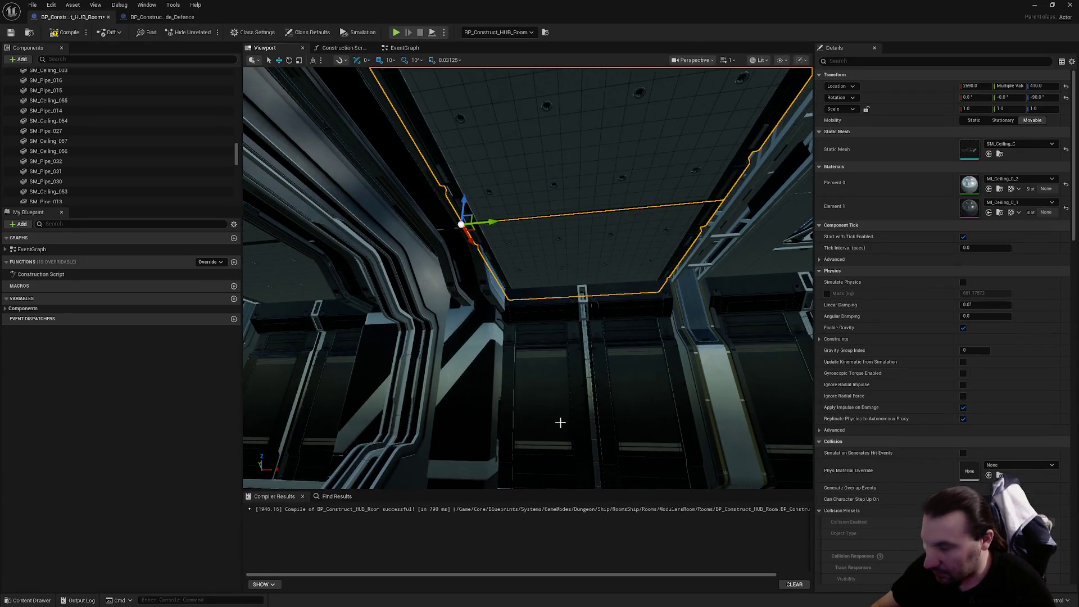
# Step: Move ceiling panels SM_Ceiling_058–060 along X to X 3440, then compile and save
pyautogui.click(525, 234)
pyautogui.moveTo(541, 300)
pyautogui.mouseDown()
pyautogui.moveTo(770, 295)
pyautogui.moveTo(540, 308)
pyautogui.moveTo(503, 288)
pyautogui.moveTo(691, 293)
pyautogui.moveTo(531, 293)
pyautogui.moveTo(578, 284)
pyautogui.moveTo(644, 299)
pyautogui.moveTo(502, 306)
pyautogui.moveTo(562, 318)
pyautogui.moveTo(585, 303)
pyautogui.moveTo(522, 299)
pyautogui.mouseUp()
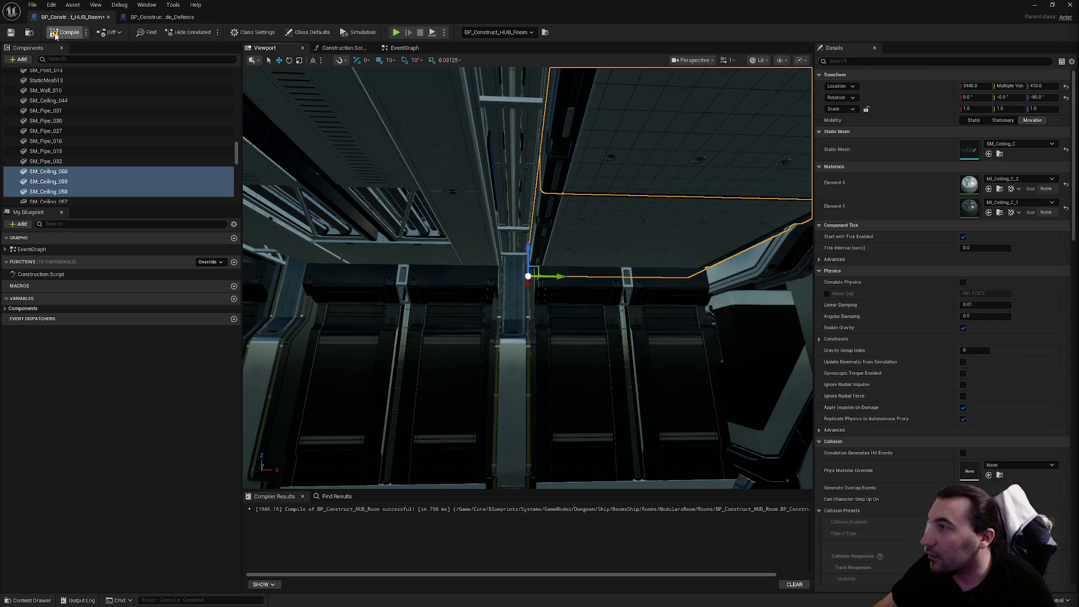
pyautogui.click(11, 33)
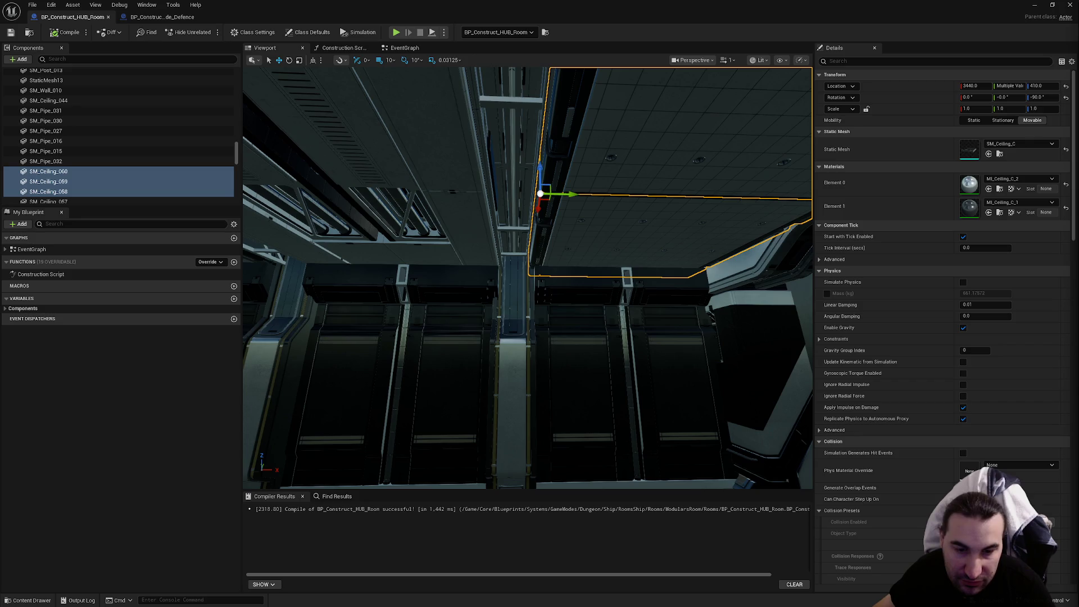
# Step: Fly through the corridor and around the doorway module to check ceiling alignment
pyautogui.moveTo(437, 250)
pyautogui.mouseDown()
pyautogui.moveTo(472, 315)
pyautogui.moveTo(405, 315)
pyautogui.moveTo(477, 315)
pyautogui.moveTo(439, 315)
pyautogui.moveTo(433, 293)
pyautogui.moveTo(461, 287)
pyautogui.moveTo(427, 288)
pyautogui.moveTo(472, 281)
pyautogui.moveTo(419, 284)
pyautogui.moveTo(419, 306)
pyautogui.mouseUp()
pyautogui.moveTo(412, 248)
pyautogui.mouseDown()
pyautogui.moveTo(412, 219)
pyautogui.moveTo(412, 248)
pyautogui.mouseUp()
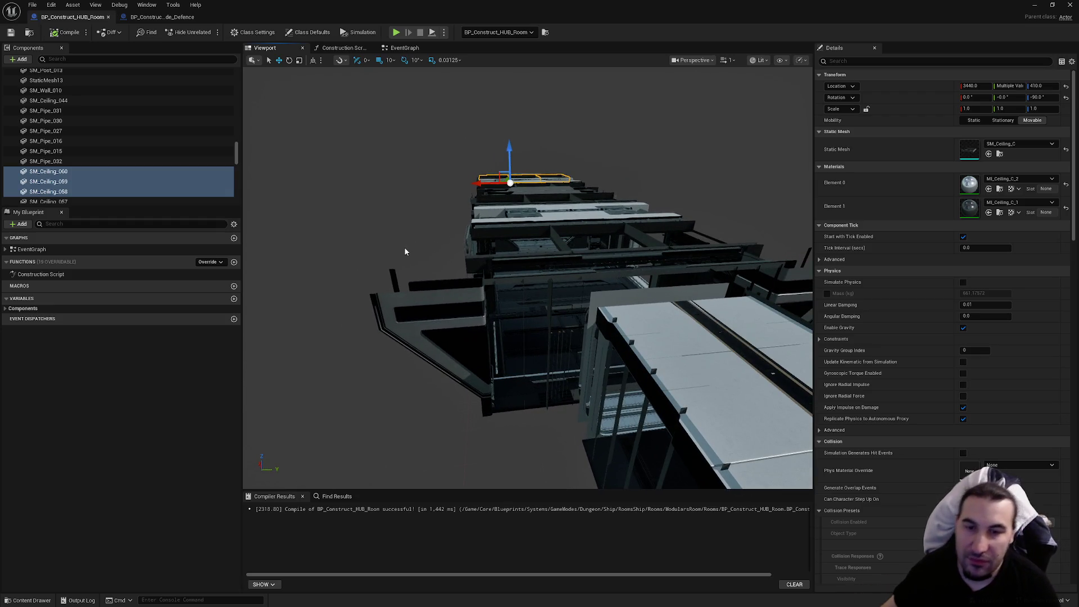
pyautogui.moveTo(405, 251)
pyautogui.mouseDown()
pyautogui.moveTo(404, 219)
pyautogui.moveTo(444, 220)
pyautogui.moveTo(404, 219)
pyautogui.moveTo(408, 202)
pyautogui.moveTo(408, 218)
pyautogui.mouseUp()
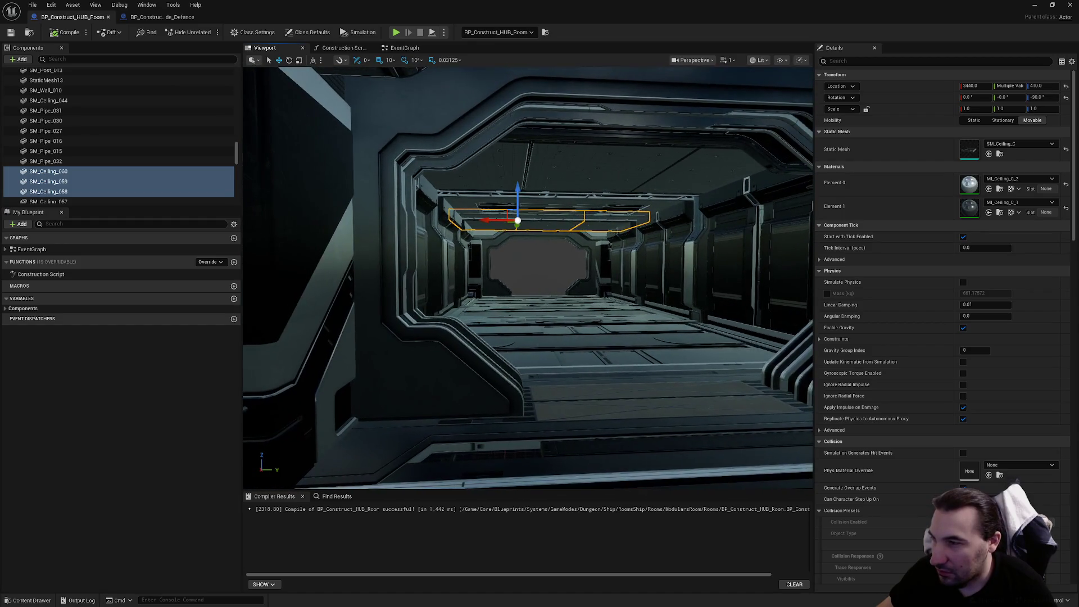
pyautogui.moveTo(531, 272)
pyautogui.mouseDown()
pyautogui.moveTo(531, 262)
pyautogui.moveTo(531, 271)
pyautogui.mouseUp()
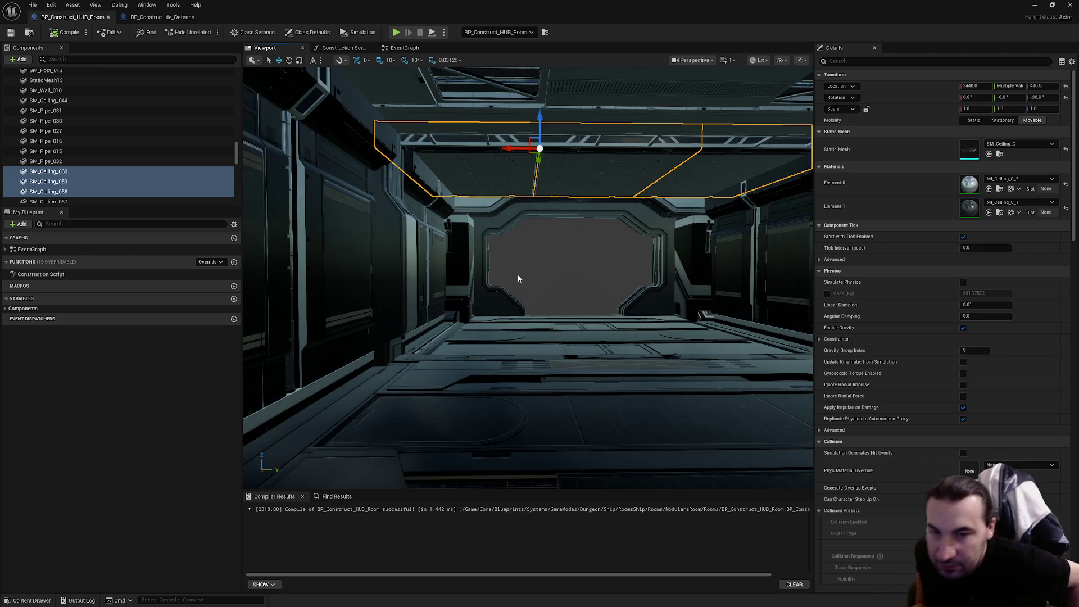
pyautogui.moveTo(517, 274); pyautogui.dragTo(568, 274)
pyautogui.moveTo(467, 249)
pyautogui.mouseDown()
pyautogui.moveTo(506, 249)
pyautogui.moveTo(467, 248)
pyautogui.mouseUp()
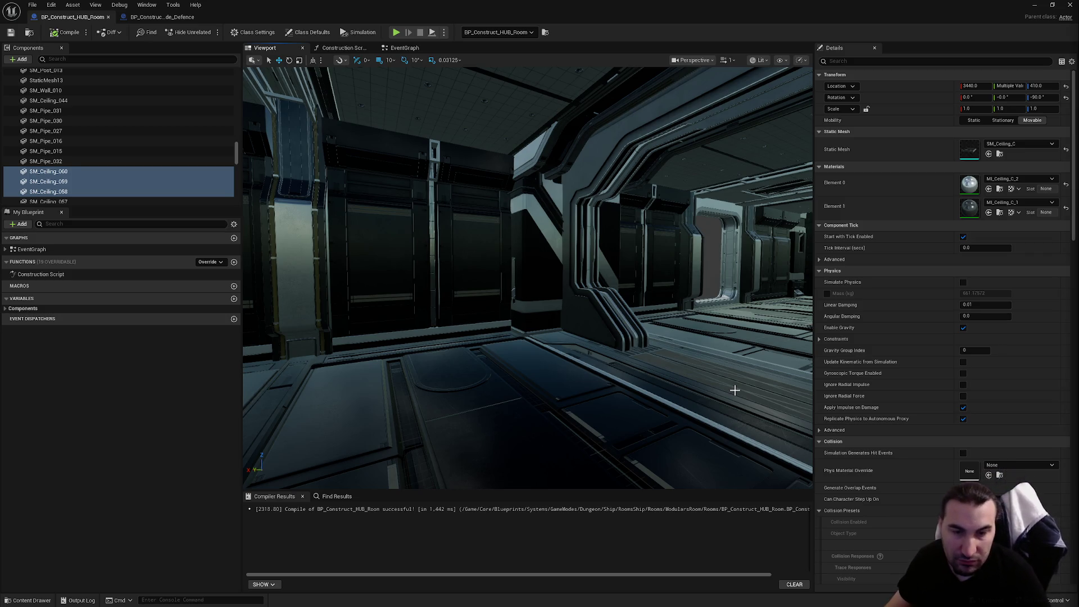
pyautogui.moveTo(735, 360); pyautogui.dragTo(735, 360)
pyautogui.moveTo(566, 343); pyautogui.dragTo(566, 344)
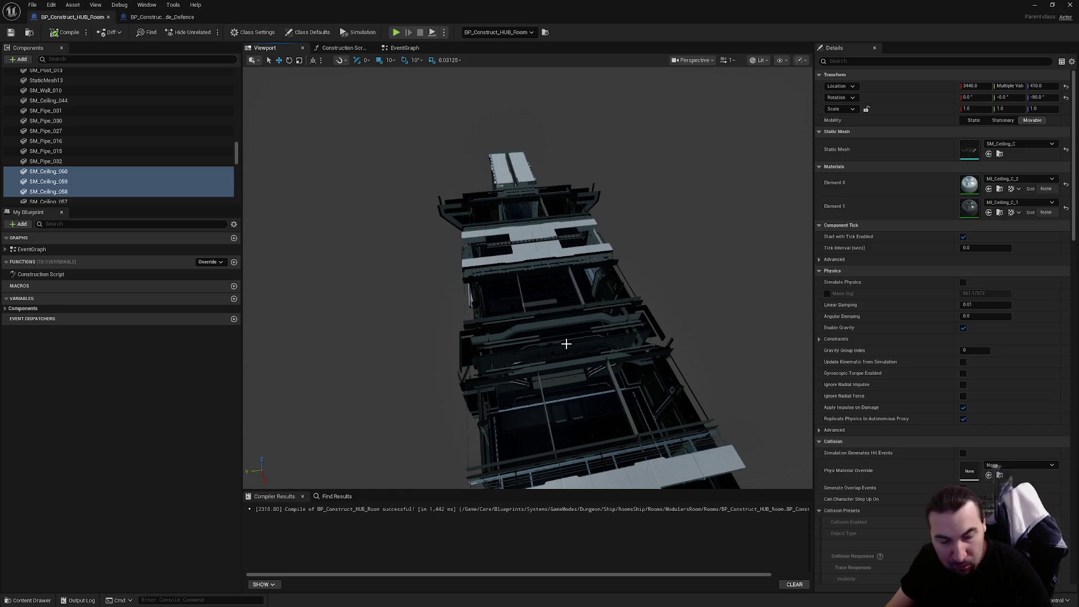
pyautogui.moveTo(566, 343); pyautogui.dragTo(565, 343)
pyautogui.moveTo(600, 379); pyautogui.dragTo(600, 379)
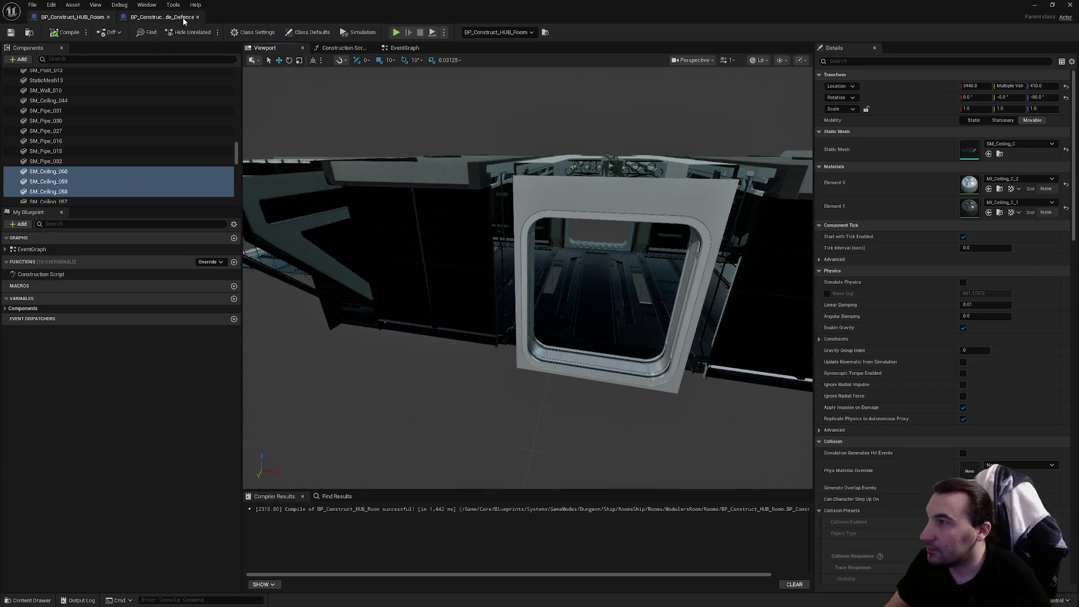
# Step: Switch to BP_Construct_Ship_GameMode_Defence and fly through its doorway into the room
pyautogui.click(183, 18)
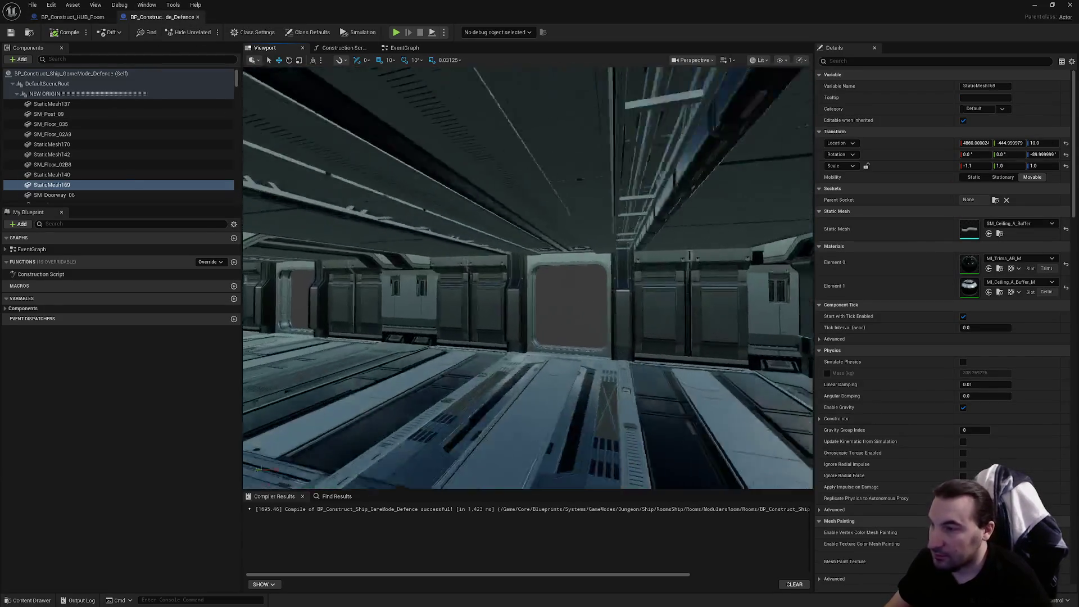
pyautogui.moveTo(527, 278); pyautogui.dragTo(527, 278)
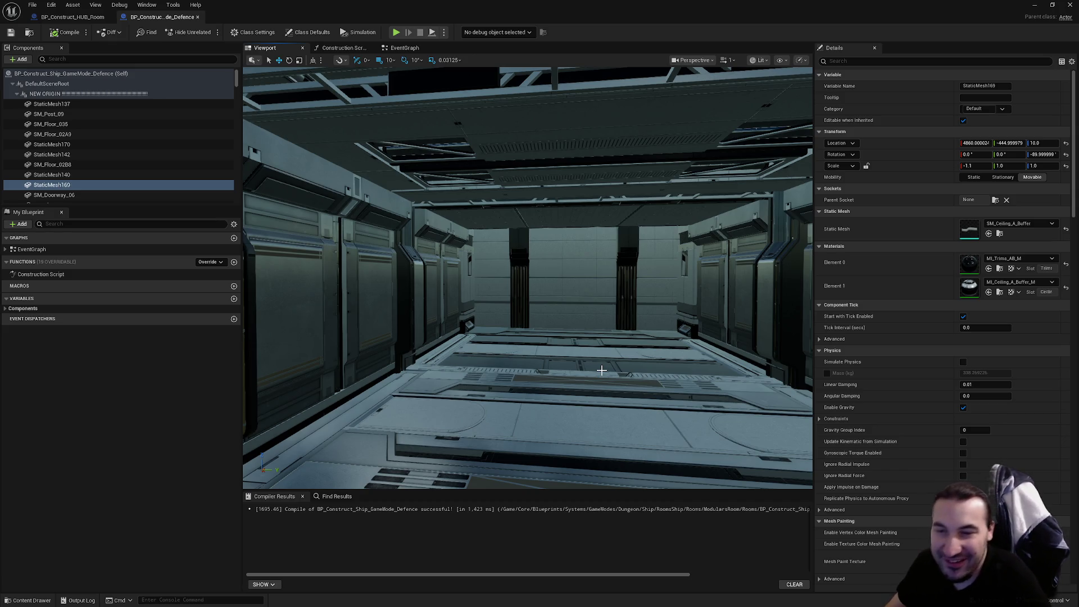
pyautogui.moveTo(532, 342)
pyautogui.mouseDown()
pyautogui.moveTo(579, 315)
pyautogui.moveTo(640, 315)
pyautogui.moveTo(514, 340)
pyautogui.mouseUp()
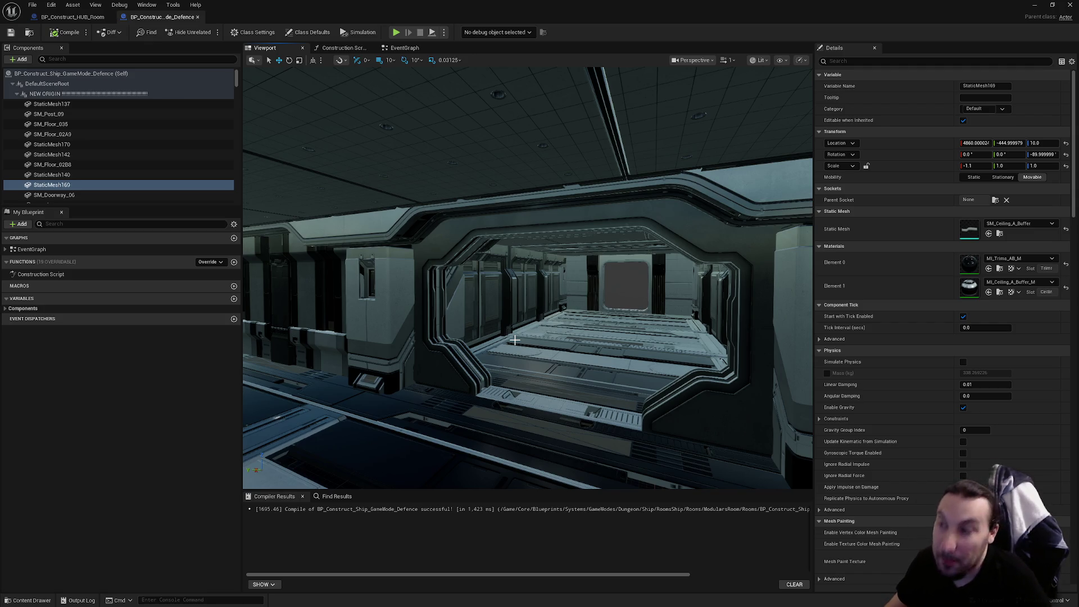
pyautogui.moveTo(514, 340); pyautogui.dragTo(506, 330)
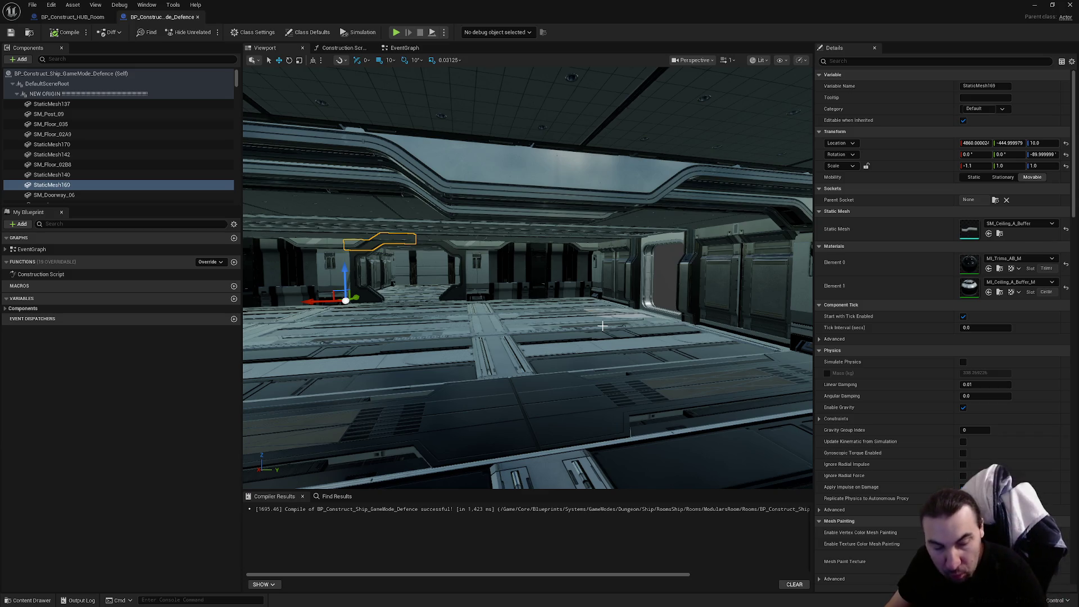
# Step: Fly down the Defence corridor past the ceiling piece, then bring up the Windows Start menu
pyautogui.moveTo(602, 325)
pyautogui.mouseDown()
pyautogui.moveTo(615, 364)
pyautogui.moveTo(616, 302)
pyautogui.mouseUp()
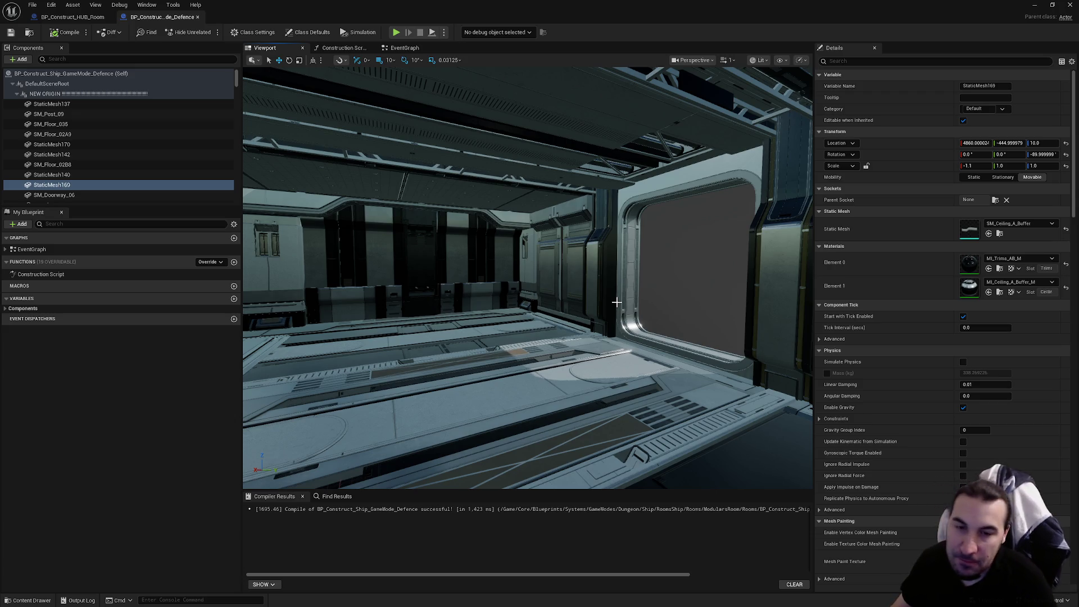
pyautogui.moveTo(616, 303)
pyautogui.mouseDown()
pyautogui.moveTo(505, 306)
pyautogui.moveTo(594, 301)
pyautogui.moveTo(568, 290)
pyautogui.moveTo(591, 302)
pyautogui.mouseUp()
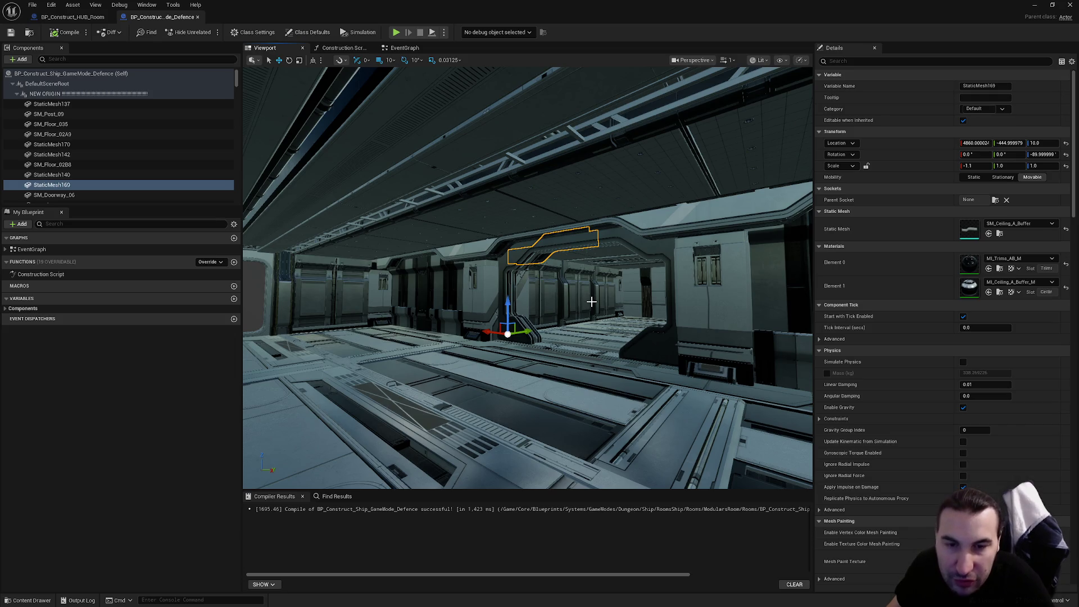
pyautogui.moveTo(591, 302)
pyautogui.mouseDown()
pyautogui.moveTo(548, 272)
pyautogui.moveTo(597, 301)
pyautogui.mouseUp()
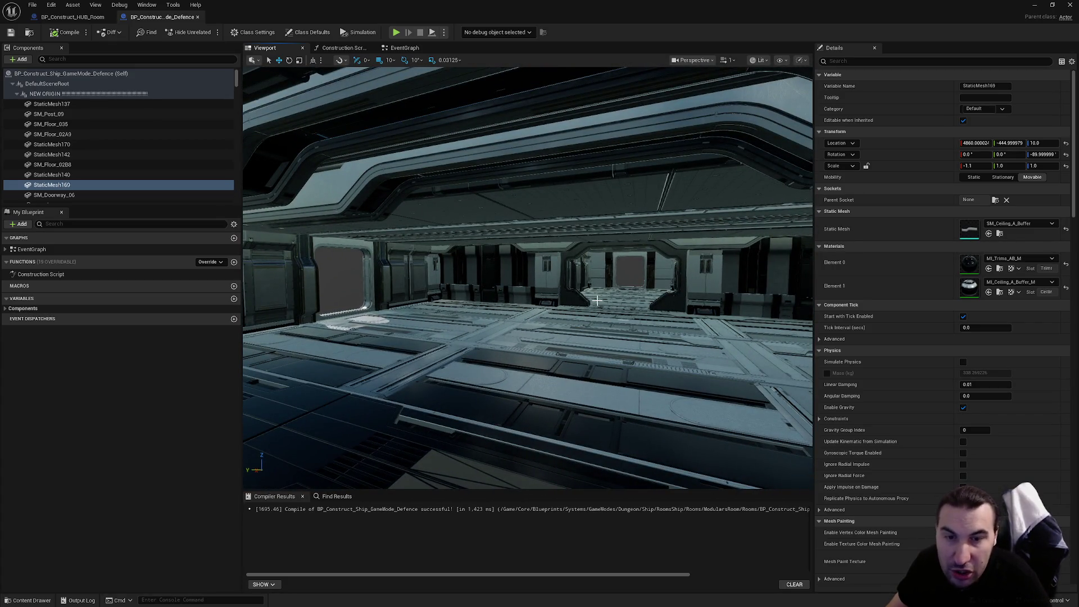
pyautogui.moveTo(596, 300)
pyautogui.mouseDown()
pyautogui.moveTo(584, 297)
pyautogui.moveTo(596, 301)
pyautogui.mouseUp()
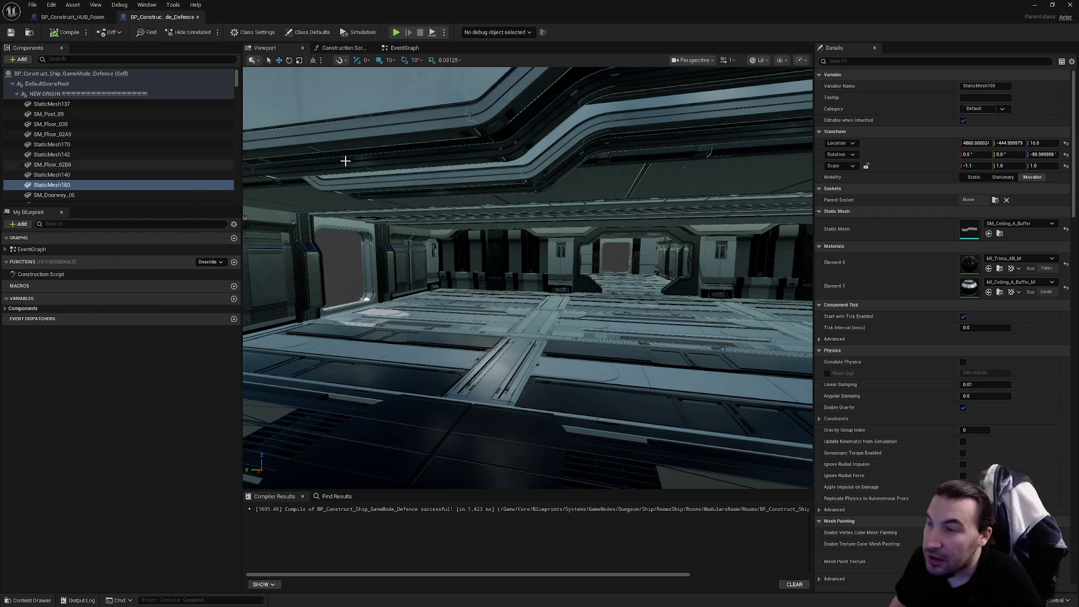
pyautogui.moveTo(527, 201); pyautogui.dragTo(539, 174)
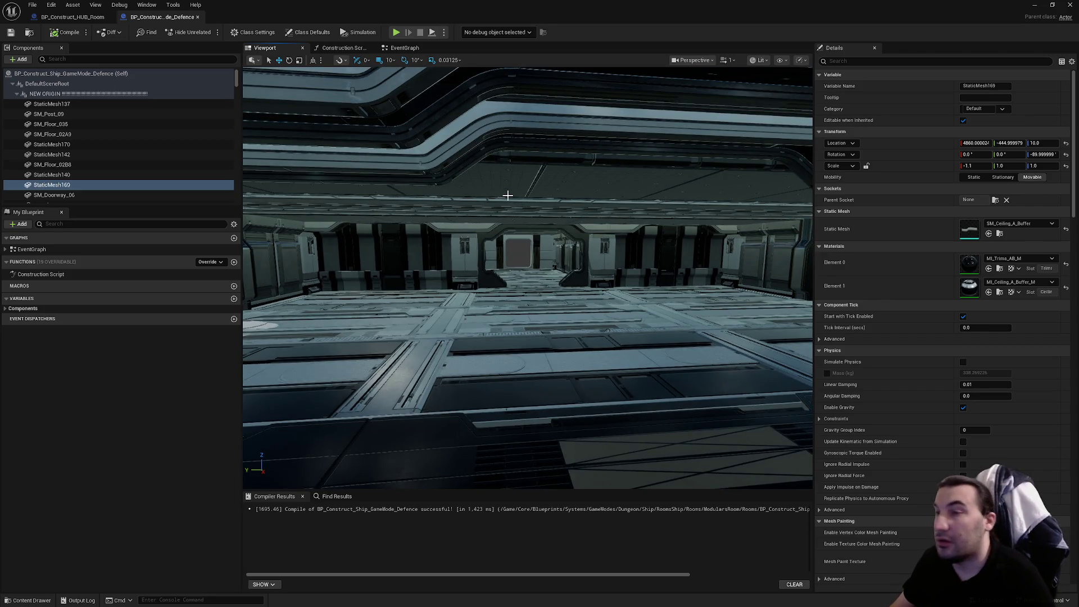
pyautogui.moveTo(507, 195); pyautogui.dragTo(540, 177)
pyautogui.moveTo(527, 236)
pyautogui.mouseDown()
pyautogui.moveTo(548, 263)
pyautogui.moveTo(539, 262)
pyautogui.moveTo(562, 254)
pyautogui.moveTo(562, 236)
pyautogui.moveTo(602, 270)
pyautogui.mouseUp()
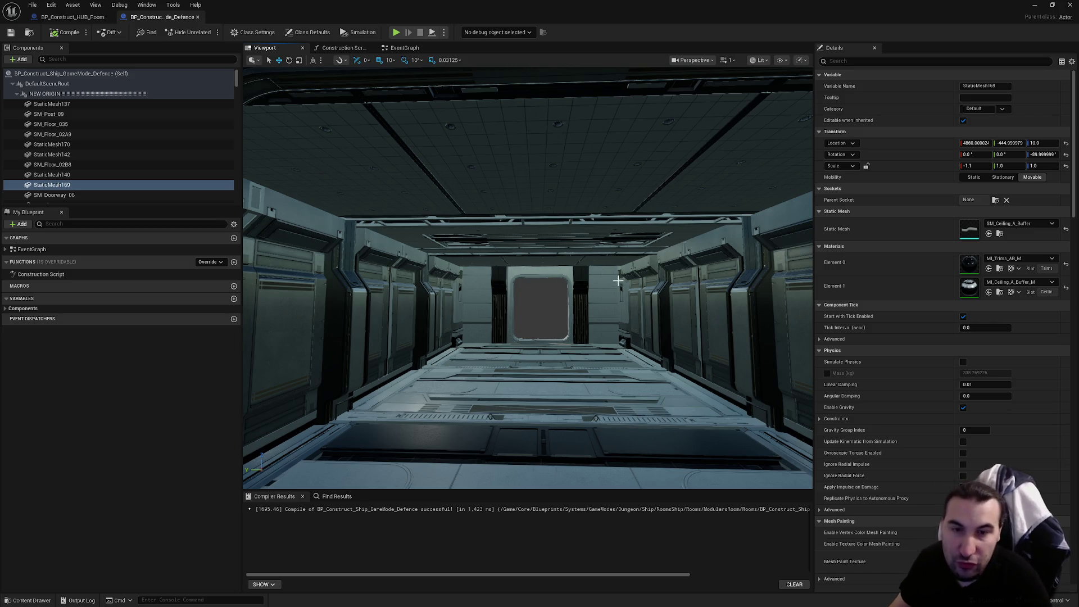
pyautogui.scroll(5, 614, 287)
pyautogui.press('super')
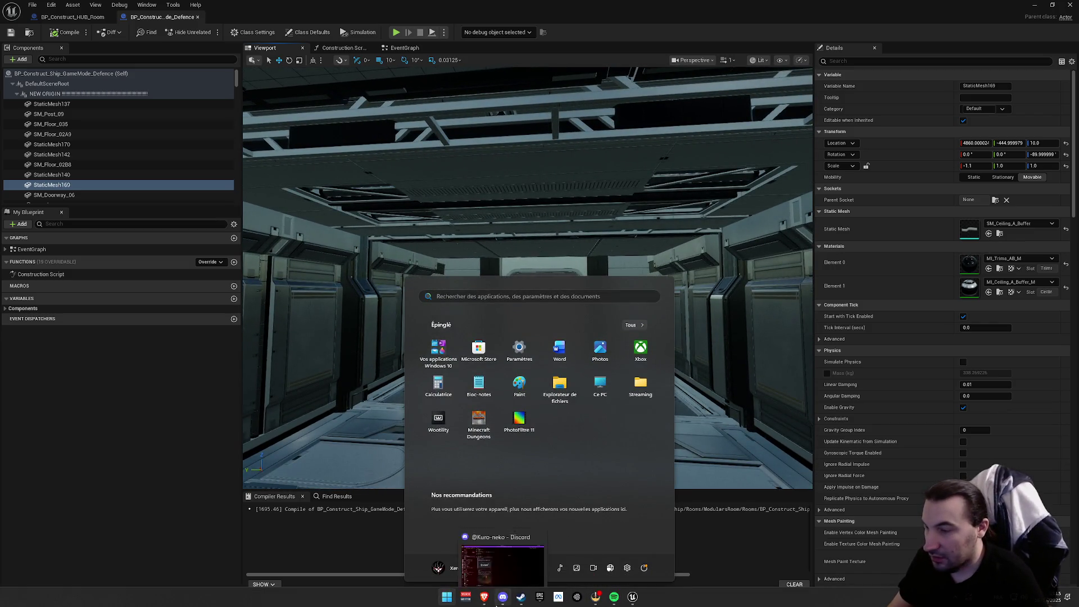
# Step: Dismiss the Start menu and turn the view toward the left wall and floor
pyautogui.press('super')
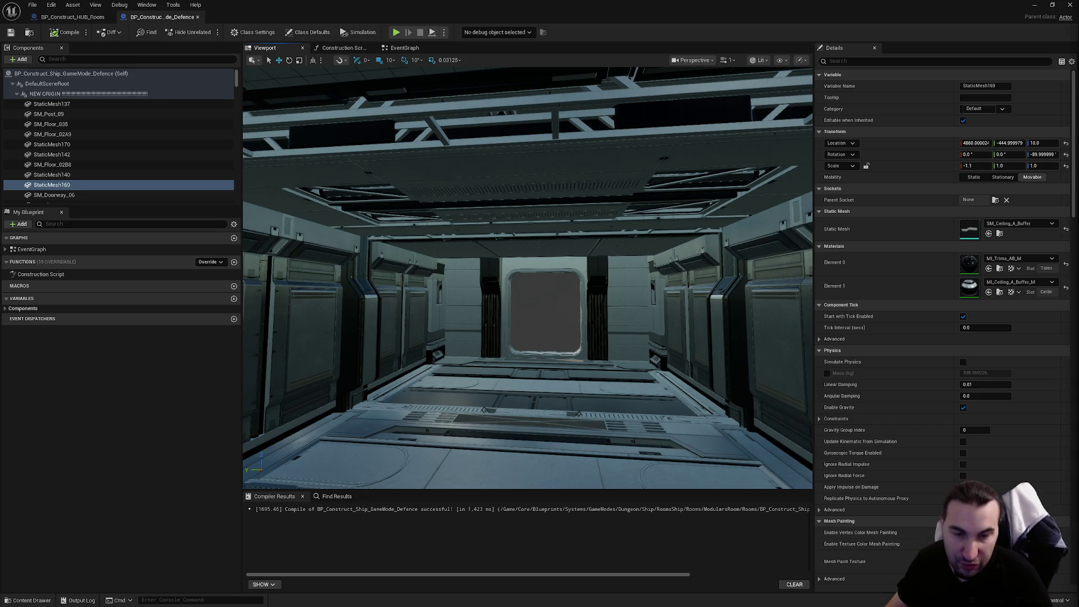
pyautogui.moveTo(529, 275)
pyautogui.mouseDown()
pyautogui.moveTo(461, 292)
pyautogui.moveTo(731, 354)
pyautogui.moveTo(745, 337)
pyautogui.moveTo(737, 315)
pyautogui.moveTo(607, 335)
pyautogui.moveTo(699, 352)
pyautogui.moveTo(761, 332)
pyautogui.moveTo(790, 339)
pyautogui.mouseUp()
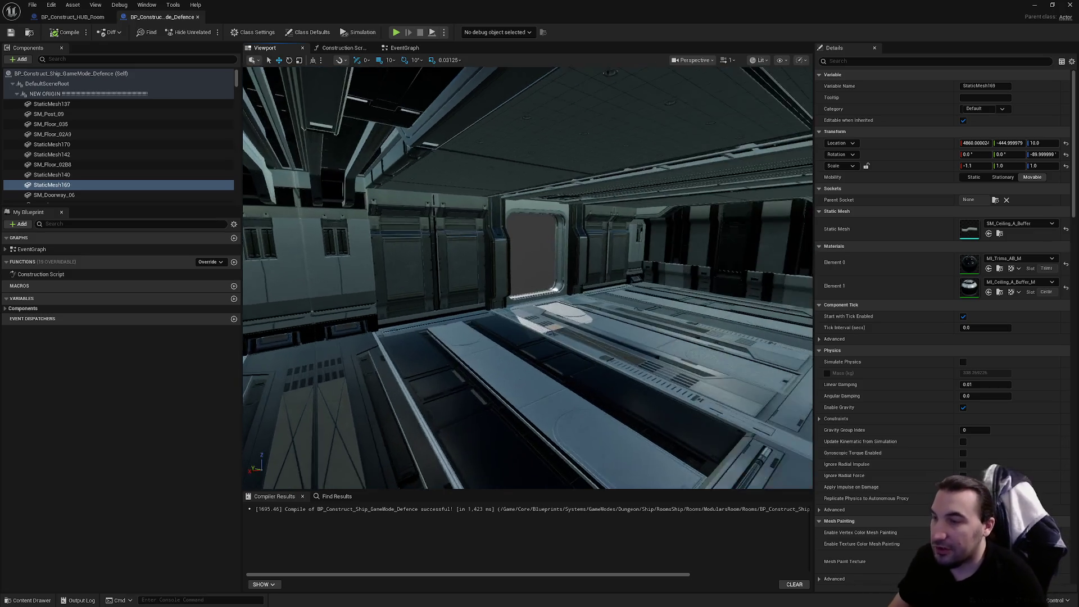
# Step: Look over the Defence corridor's window and ceiling piece, then switch to BP_Construct_HUB_Room
pyautogui.moveTo(527, 292); pyautogui.dragTo(522, 270)
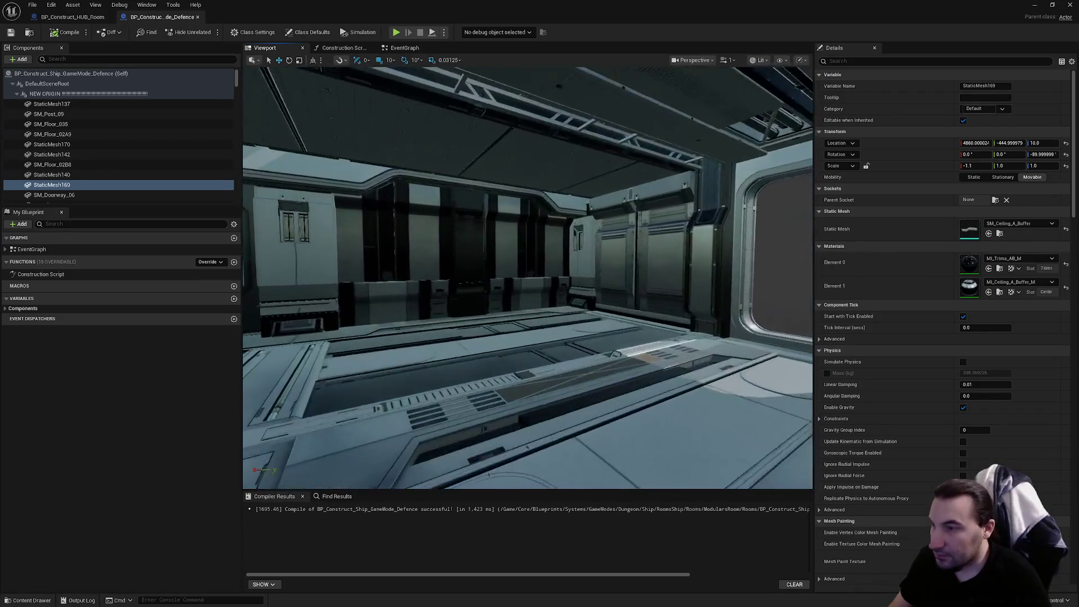
pyautogui.moveTo(607, 360)
pyautogui.mouseDown()
pyautogui.moveTo(641, 354)
pyautogui.moveTo(528, 331)
pyautogui.mouseUp()
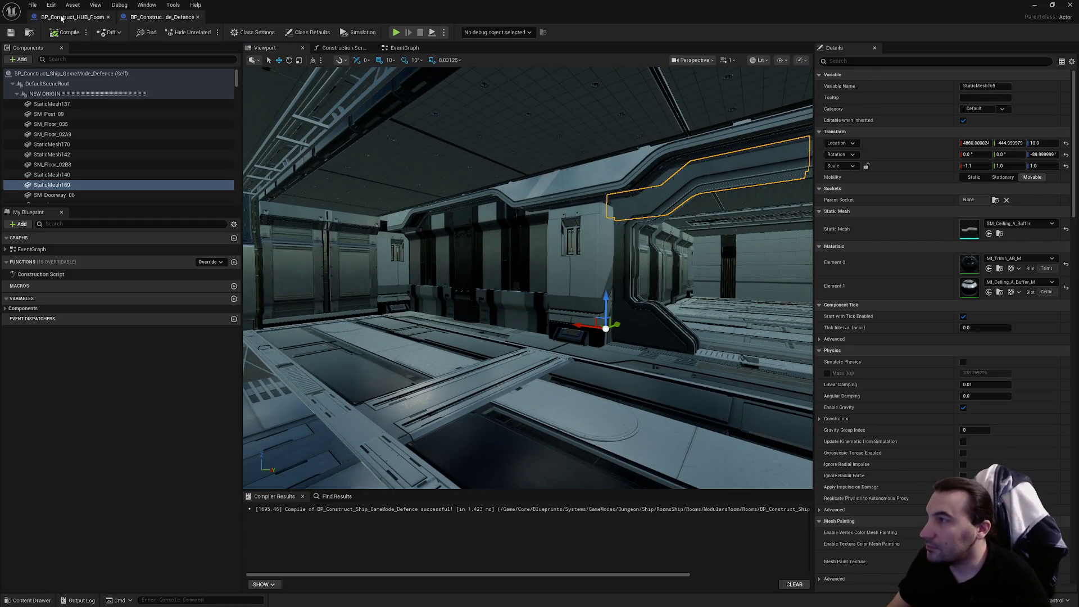
pyautogui.click(62, 17)
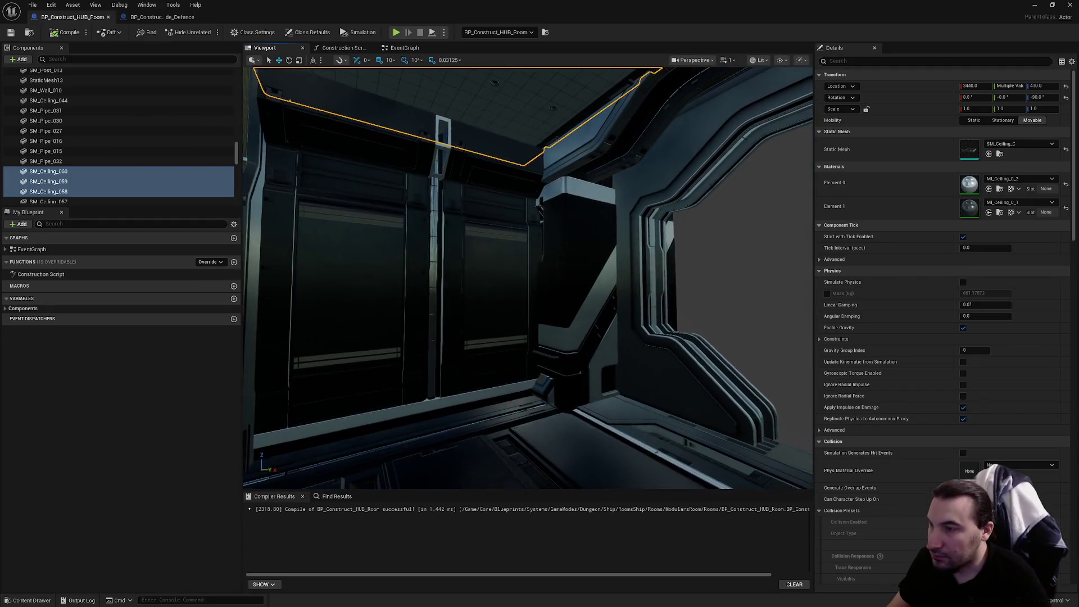
# Step: Return to the Lvl_HUB level and frame the placed HUB room
pyautogui.moveTo(528, 275); pyautogui.dragTo(449, 268)
pyautogui.hotkey('alt', 'Tab')
pyautogui.press('f')
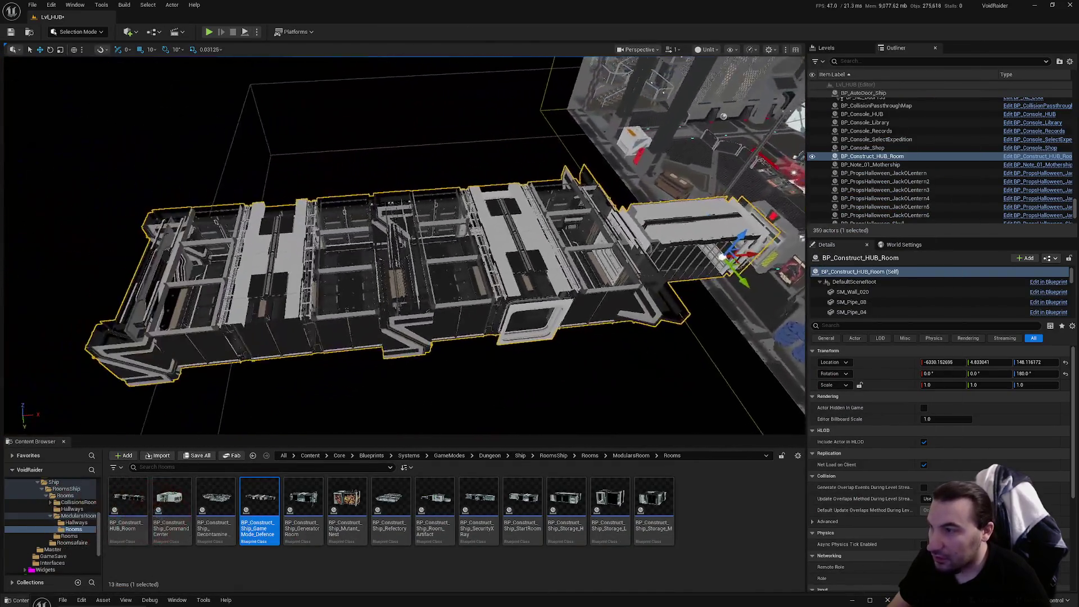
pyautogui.moveTo(449, 269)
pyautogui.mouseDown()
pyautogui.moveTo(404, 272)
pyautogui.moveTo(404, 253)
pyautogui.moveTo(502, 240)
pyautogui.moveTo(503, 273)
pyautogui.mouseUp()
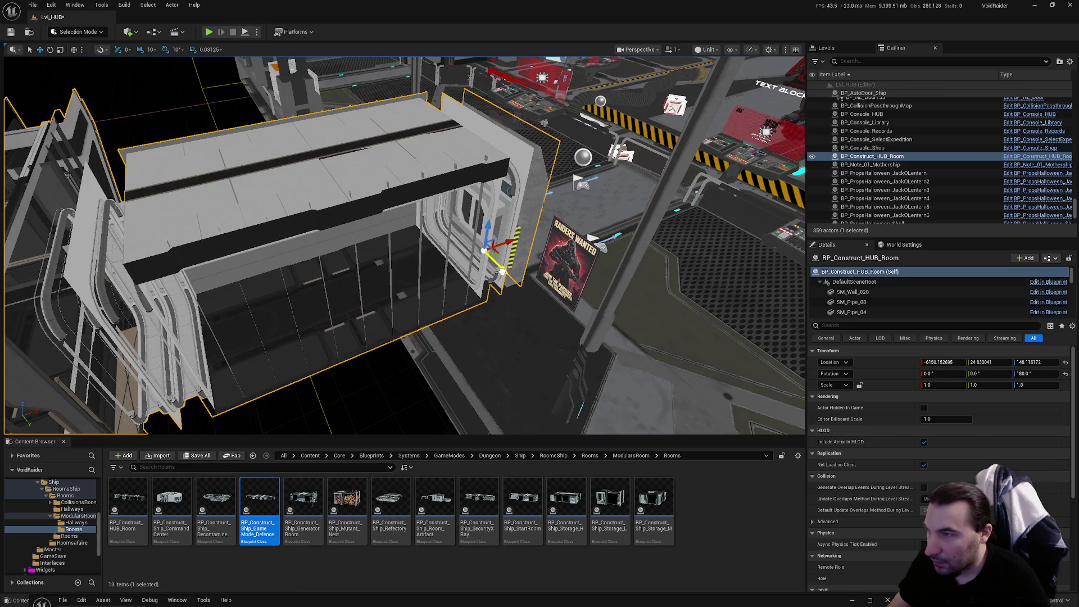
# Step: Orbit to the HUB room's end door and reopen its Blueprint from the Content Browser
pyautogui.scroll(-6, 503, 274)
pyautogui.moveTo(788, 217); pyautogui.dragTo(761, 107)
pyautogui.press('f')
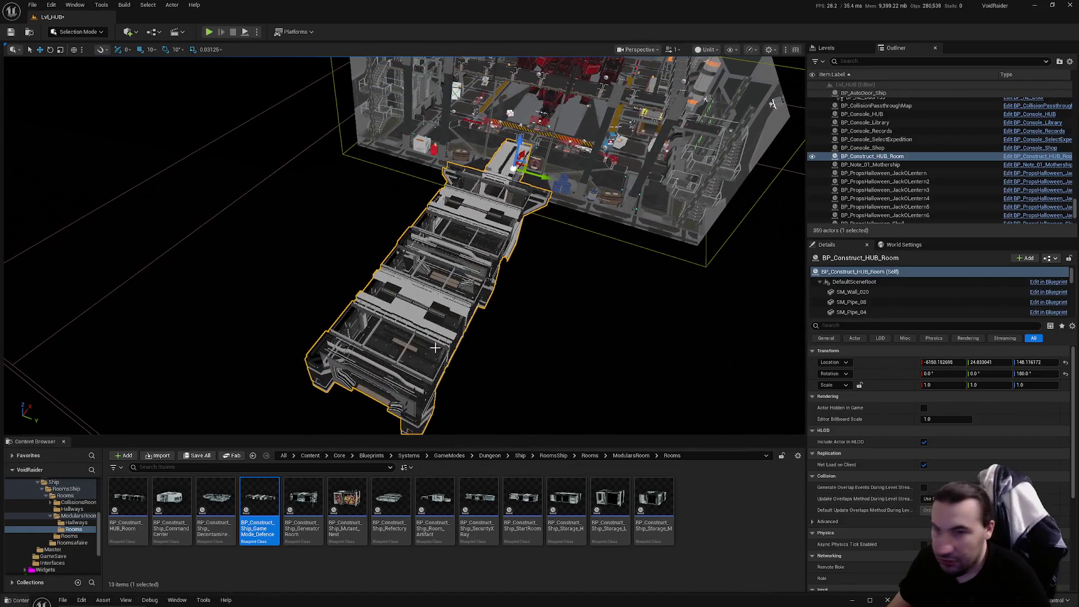
pyautogui.moveTo(742, 96)
pyautogui.mouseDown()
pyautogui.moveTo(483, 59)
pyautogui.moveTo(192, 162)
pyautogui.moveTo(79, 169)
pyautogui.moveTo(375, 383)
pyautogui.moveTo(506, 281)
pyautogui.moveTo(649, 196)
pyautogui.moveTo(646, 160)
pyautogui.moveTo(488, 407)
pyautogui.mouseUp()
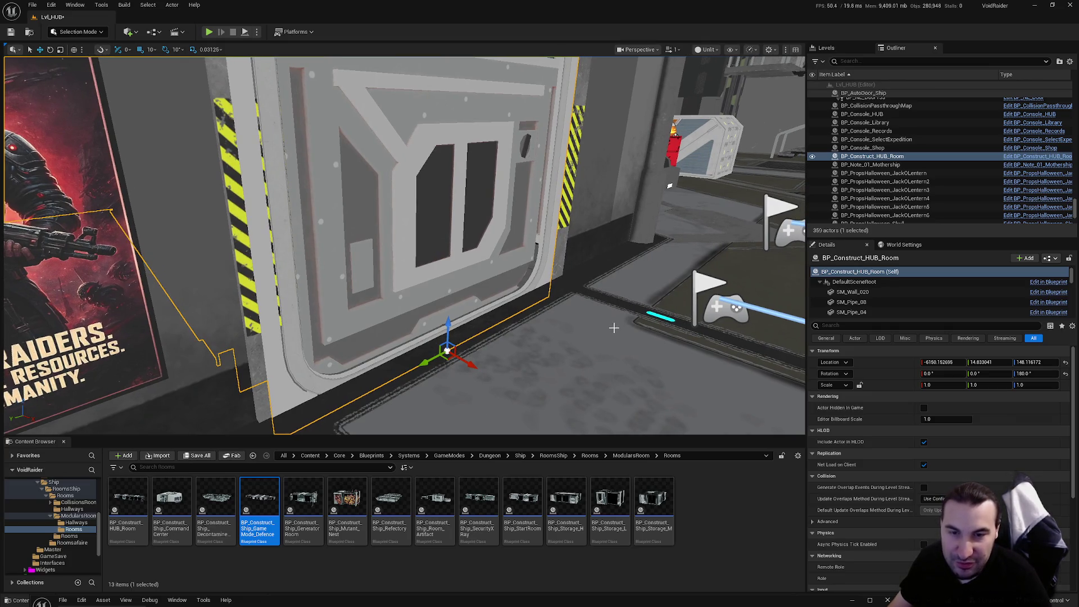
pyautogui.moveTo(471, 366)
pyautogui.mouseDown()
pyautogui.moveTo(499, 366)
pyautogui.moveTo(498, 315)
pyautogui.mouseUp()
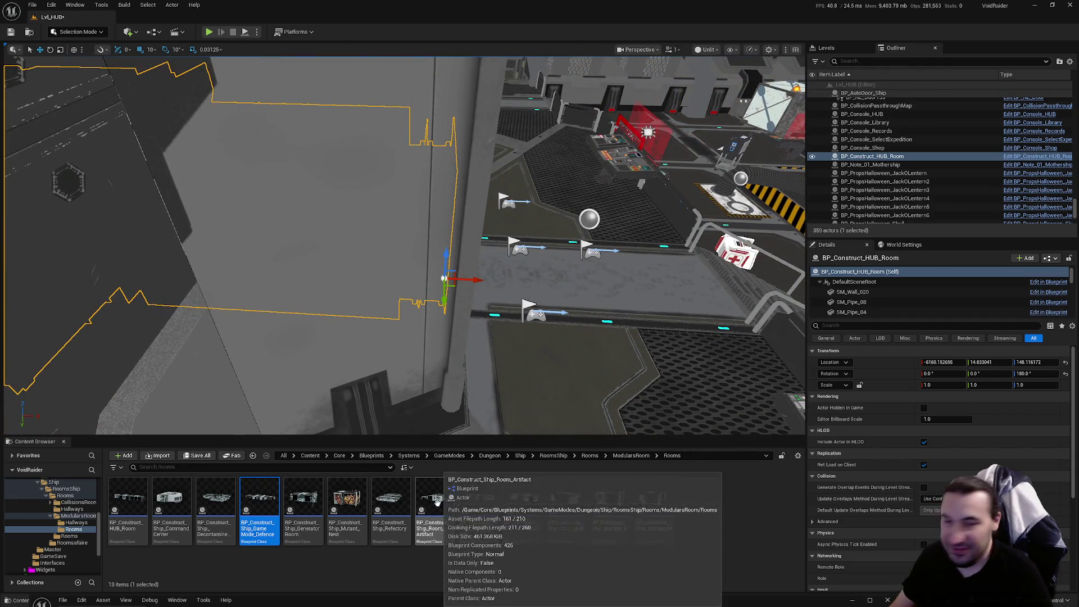
pyautogui.doubleClick(128, 500)
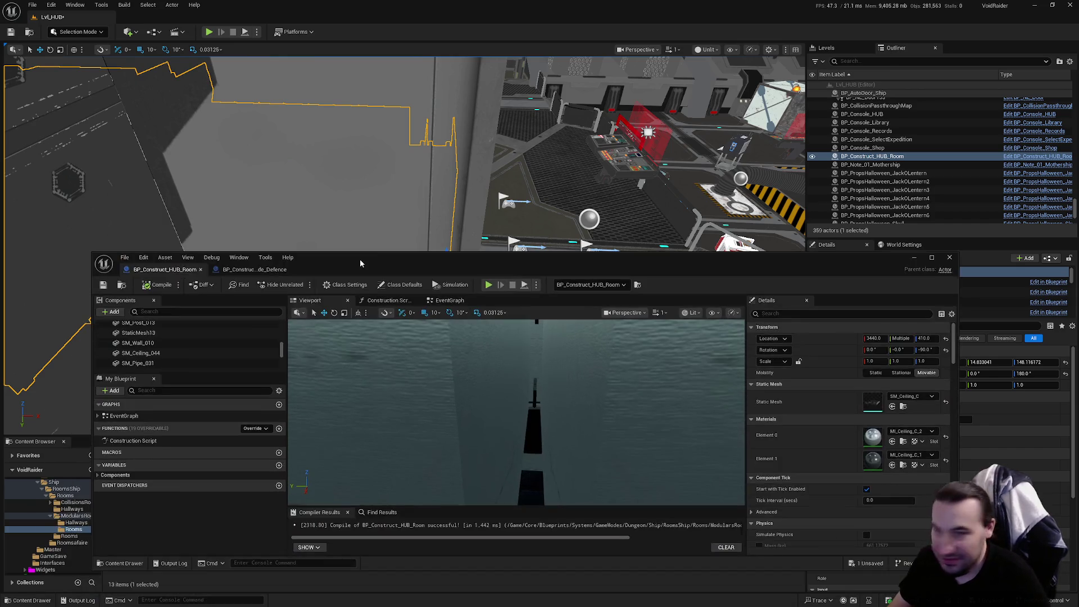
# Step: Delete the doorway piece SM_Doorway_05 and the nearby pipe meshes from the HUB room
pyautogui.doubleClick(360, 262)
pyautogui.moveTo(528, 277); pyautogui.dragTo(527, 277)
pyautogui.click(487, 379)
pyautogui.moveTo(486, 379); pyautogui.dragTo(519, 355)
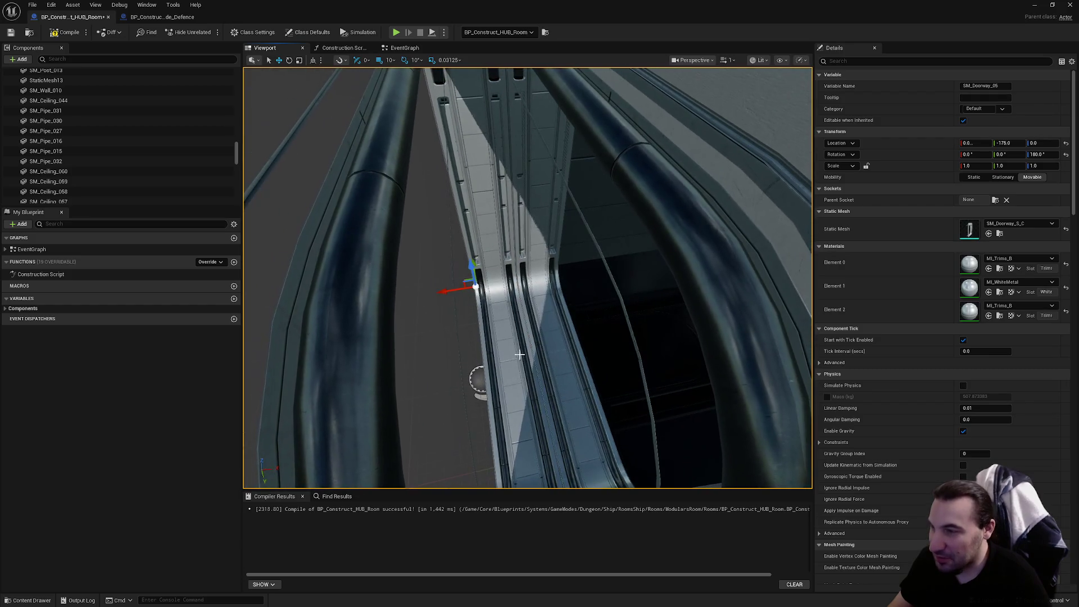
pyautogui.click(506, 341)
pyautogui.press('f')
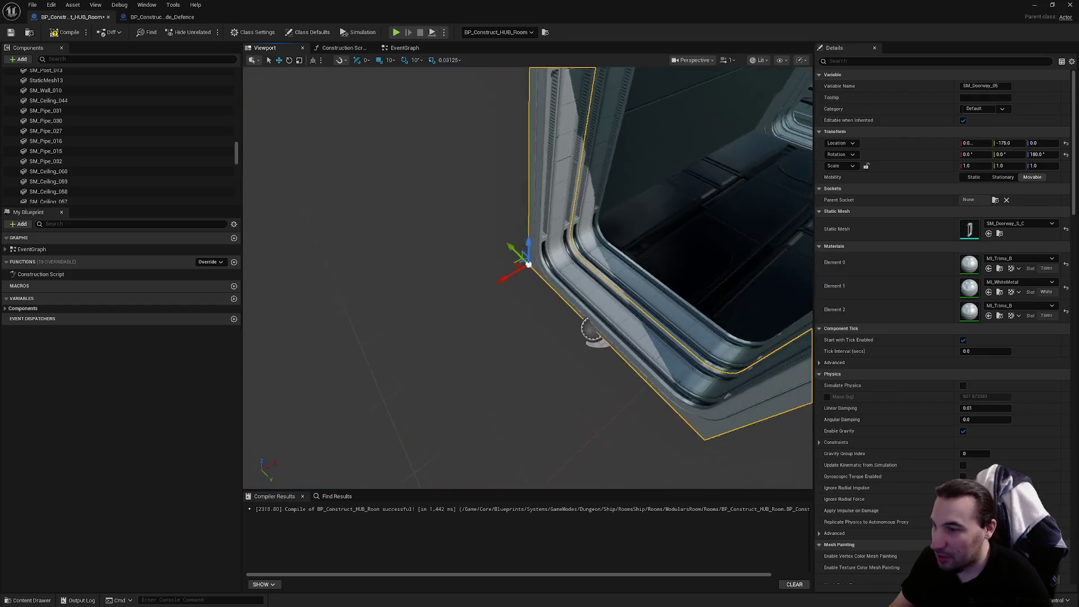
pyautogui.scroll(5, 478, 326)
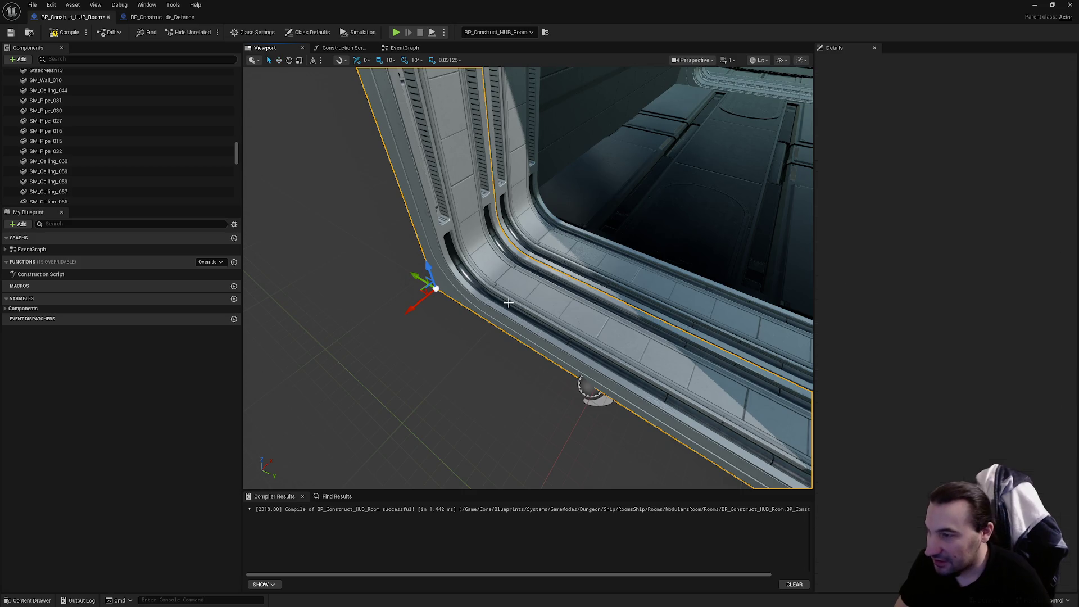
pyautogui.press('Delete')
pyautogui.click(508, 303)
pyautogui.press('Delete')
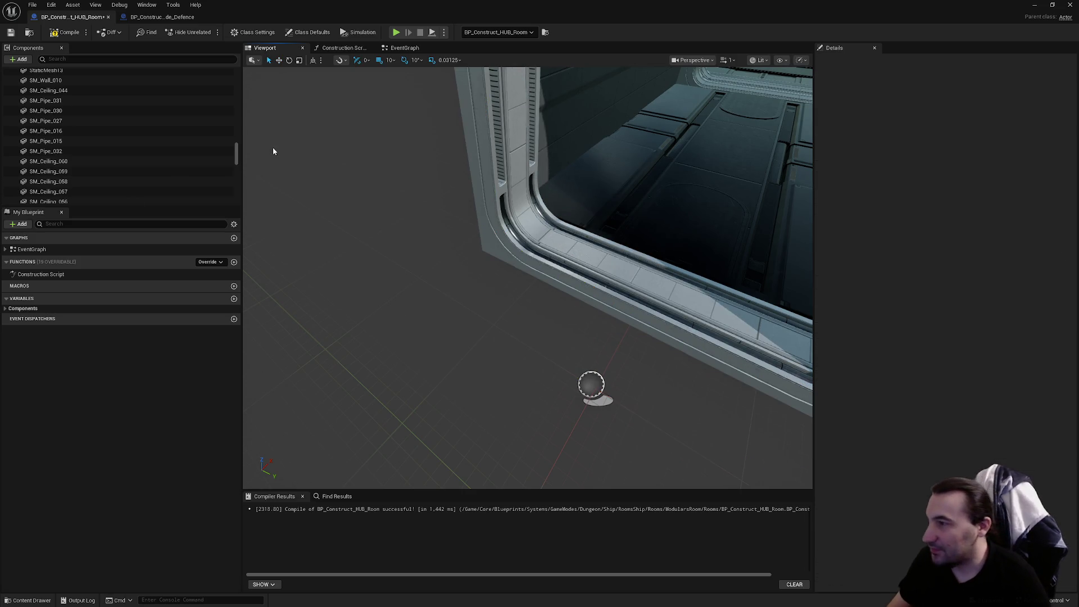
# Step: Add a new empty scene component to serve as a grouping parent
pyautogui.click(25, 59)
pyautogui.press('Escape')
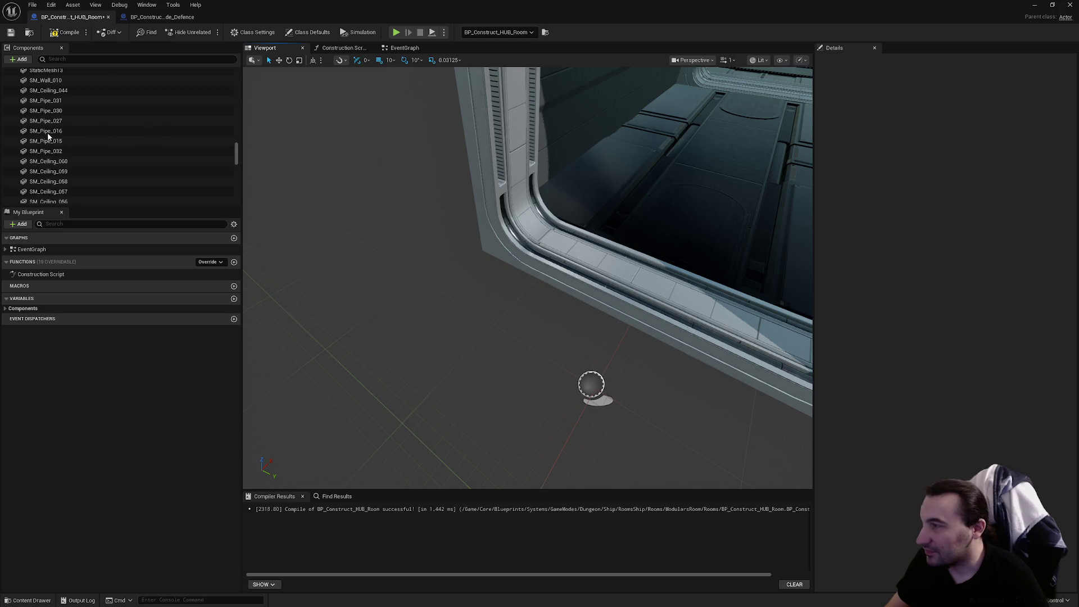
pyautogui.write('9999999')
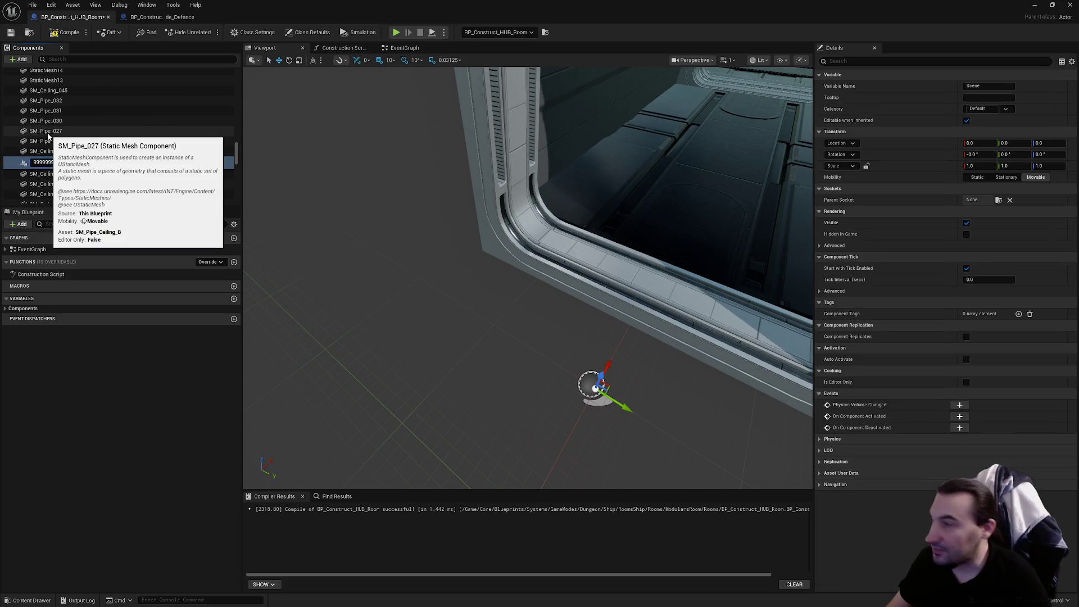
pyautogui.write('99999999999999999999999999999999999_')
pyautogui.press('Return')
pyautogui.press('Down')
pyautogui.scroll(-5, 231, 150)
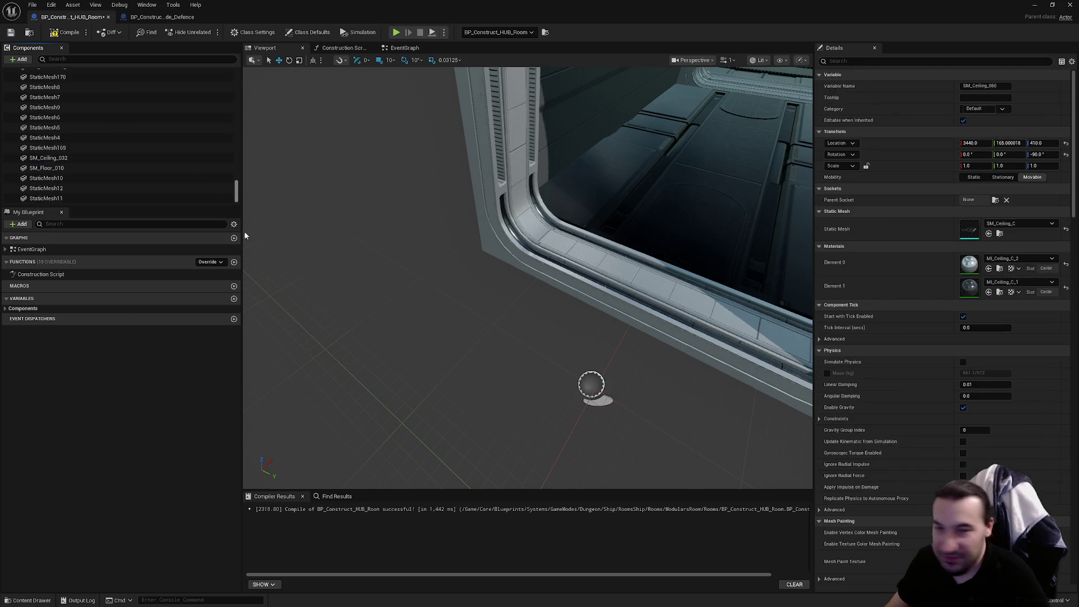
# Step: Attach the StaticMesh170–StaticMesh11 range and the SM_Wall pieces under the new scene component
pyautogui.keyDown('shift'); pyautogui.click(66, 198); pyautogui.keyUp('shift')
pyautogui.scroll(10, 127, 181)
pyautogui.moveTo(129, 179)
pyautogui.mouseDown()
pyautogui.moveTo(84, 193)
pyautogui.moveTo(84, 168)
pyautogui.moveTo(66, 154)
pyautogui.mouseUp()
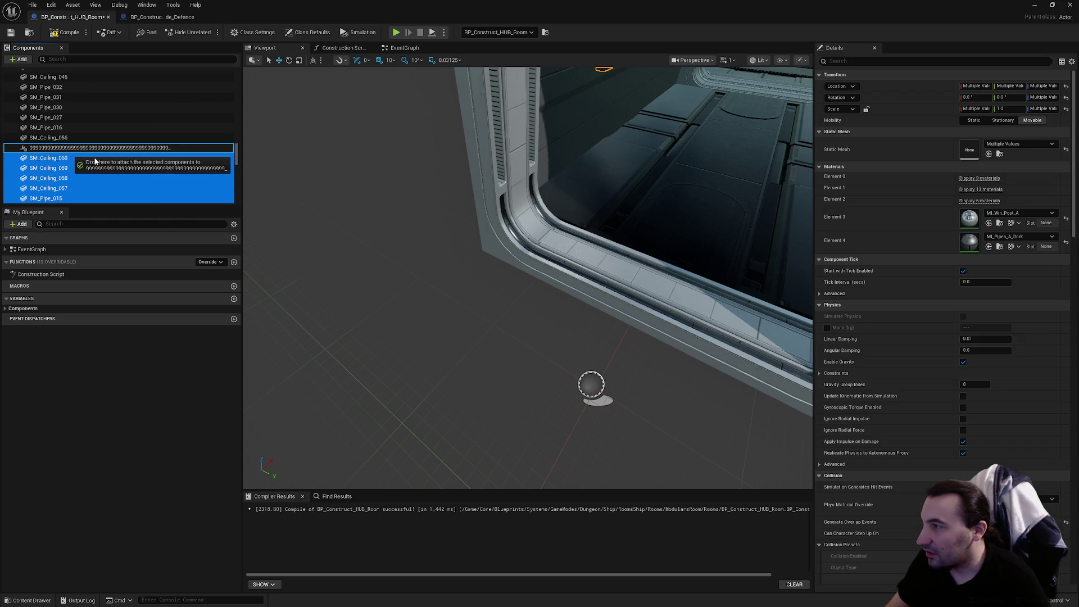
pyautogui.moveTo(94, 161); pyautogui.dragTo(119, 168)
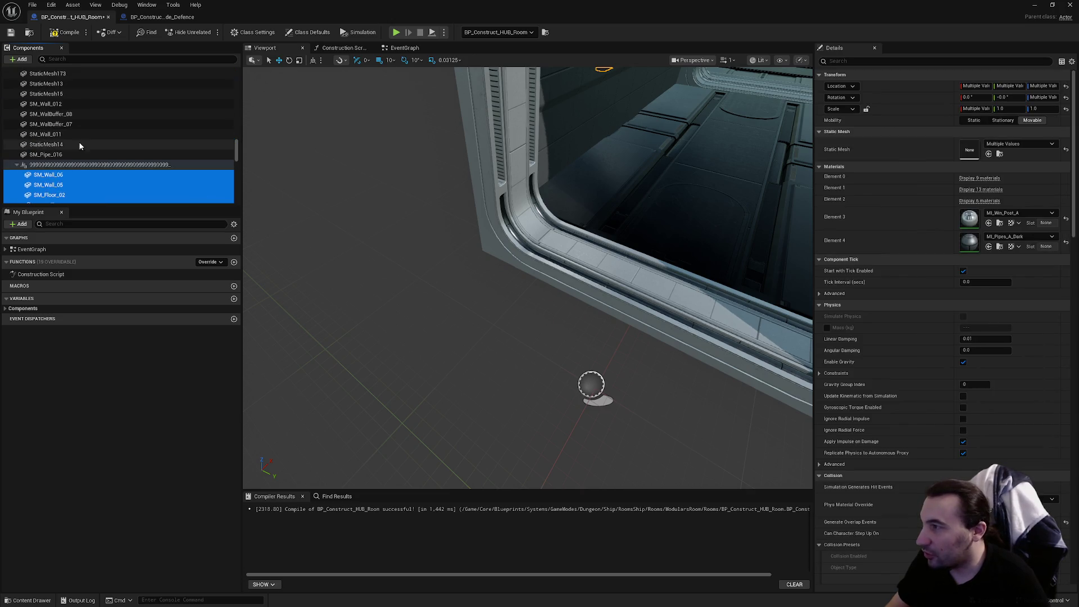
pyautogui.scroll(10, 113, 130)
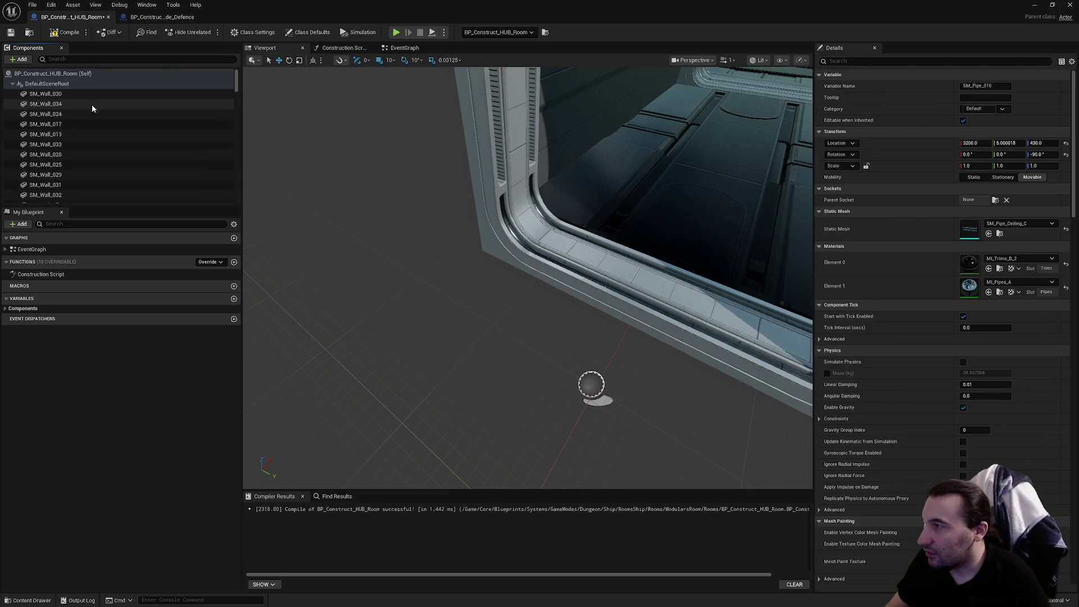
pyautogui.keyDown('shift'); pyautogui.click(76, 96); pyautogui.keyUp('shift')
pyautogui.scroll(-5, 76, 124)
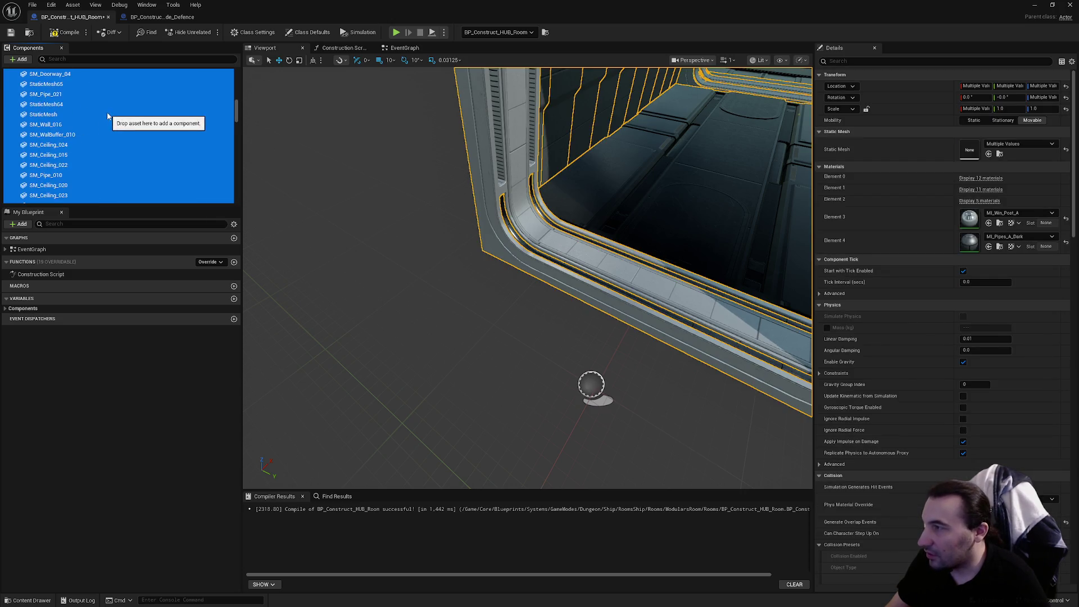
pyautogui.scroll(-10, 83, 135)
pyautogui.moveTo(74, 148)
pyautogui.mouseDown()
pyautogui.moveTo(84, 135)
pyautogui.moveTo(86, 155)
pyautogui.moveTo(90, 145)
pyautogui.moveTo(71, 172)
pyautogui.moveTo(80, 196)
pyautogui.mouseUp()
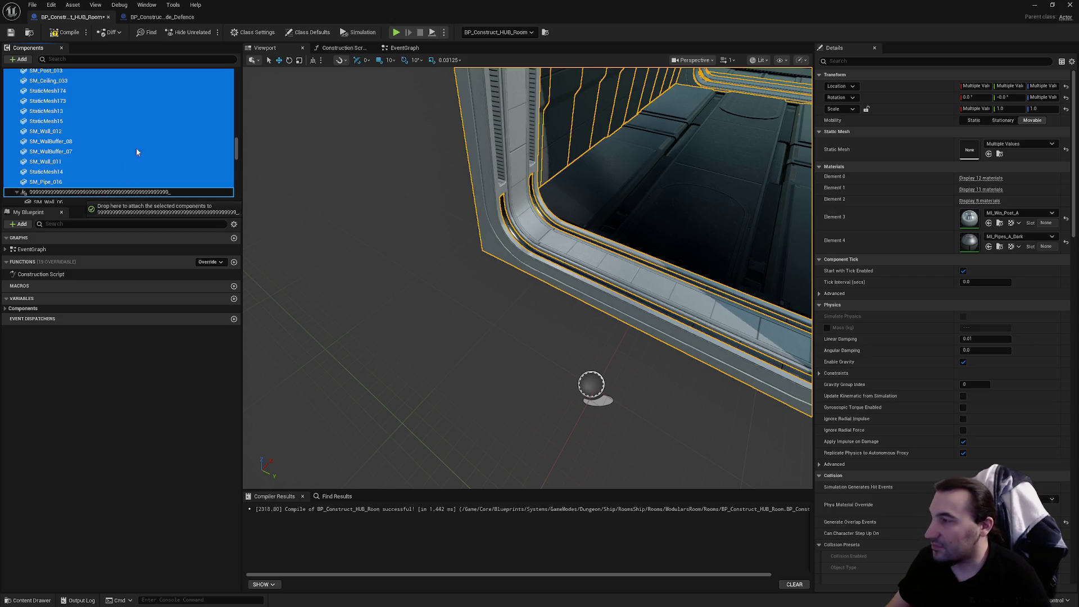
pyautogui.moveTo(142, 131); pyautogui.dragTo(143, 131)
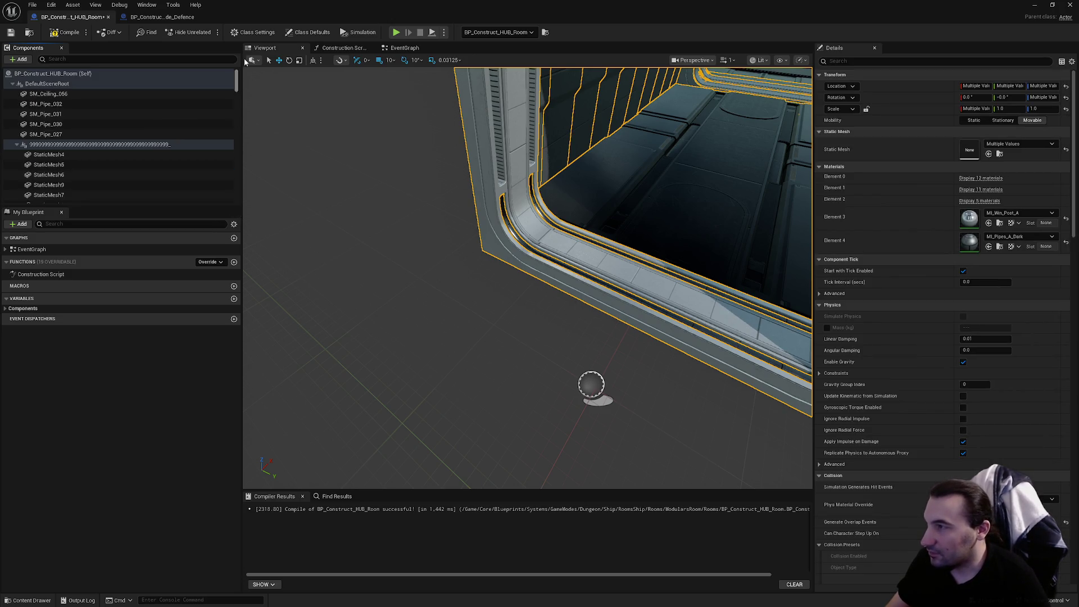
# Step: Attach SM_Ceiling_056 through SM_Pipe_027 under the grouping component and frame it
pyautogui.click(58, 135)
pyautogui.keyDown('shift'); pyautogui.click(68, 95); pyautogui.keyUp('shift')
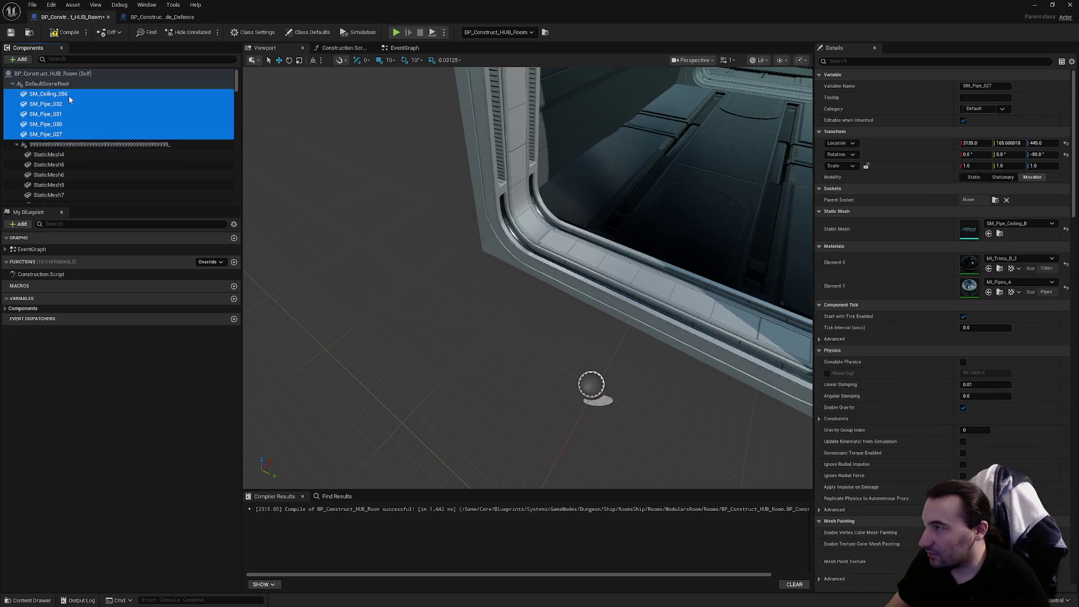
pyautogui.moveTo(59, 136); pyautogui.dragTo(72, 146)
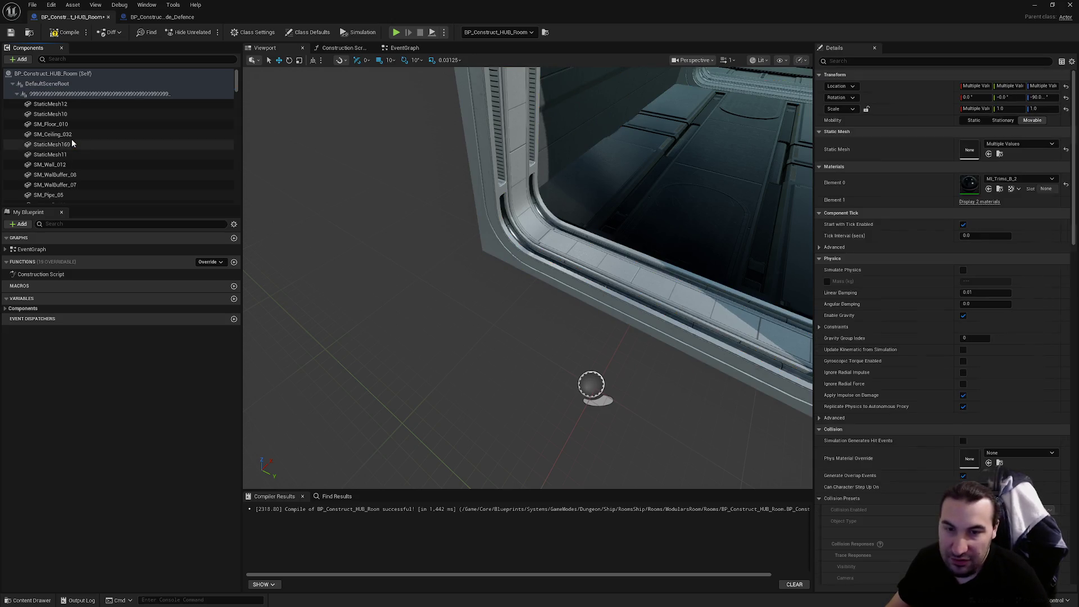
pyautogui.click(34, 93)
pyautogui.click(16, 93)
pyautogui.press('f')
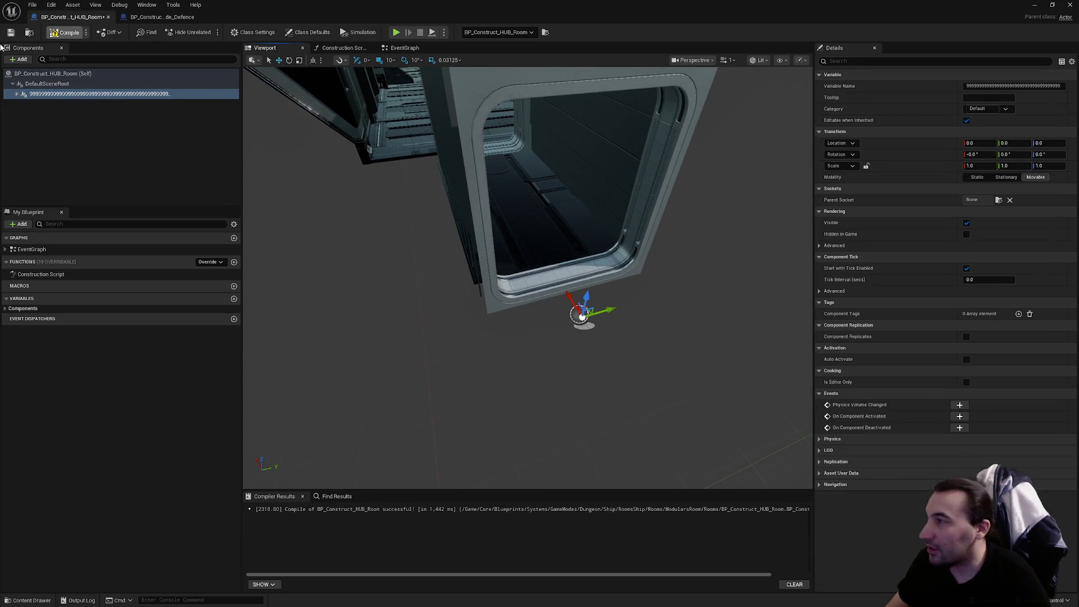
pyautogui.click(412, 49)
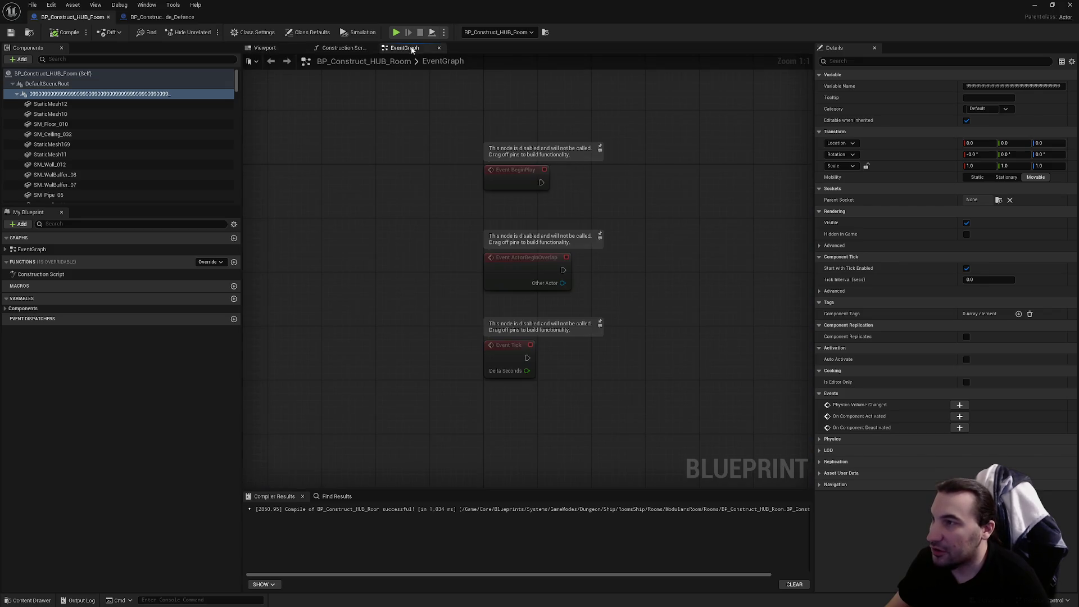
# Step: Frame the room's root scene component at X -70, recompile, and return to the Lvl_HUB level
pyautogui.moveTo(431, 4); pyautogui.dragTo(535, 496)
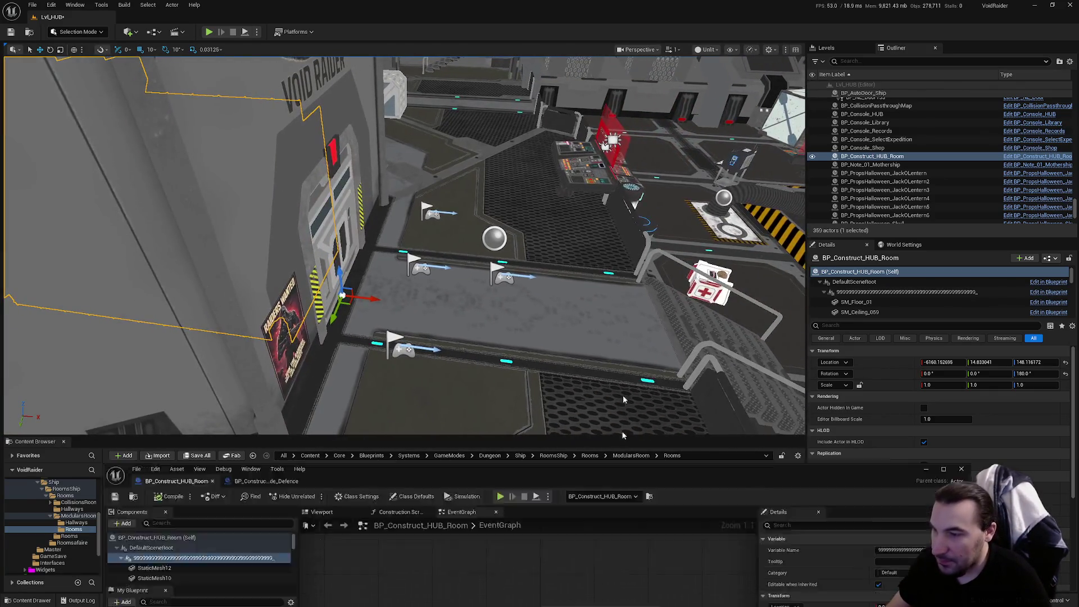
pyautogui.moveTo(622, 503); pyautogui.dragTo(640, 127)
pyautogui.doubleClick(640, 130)
pyautogui.click(113, 94)
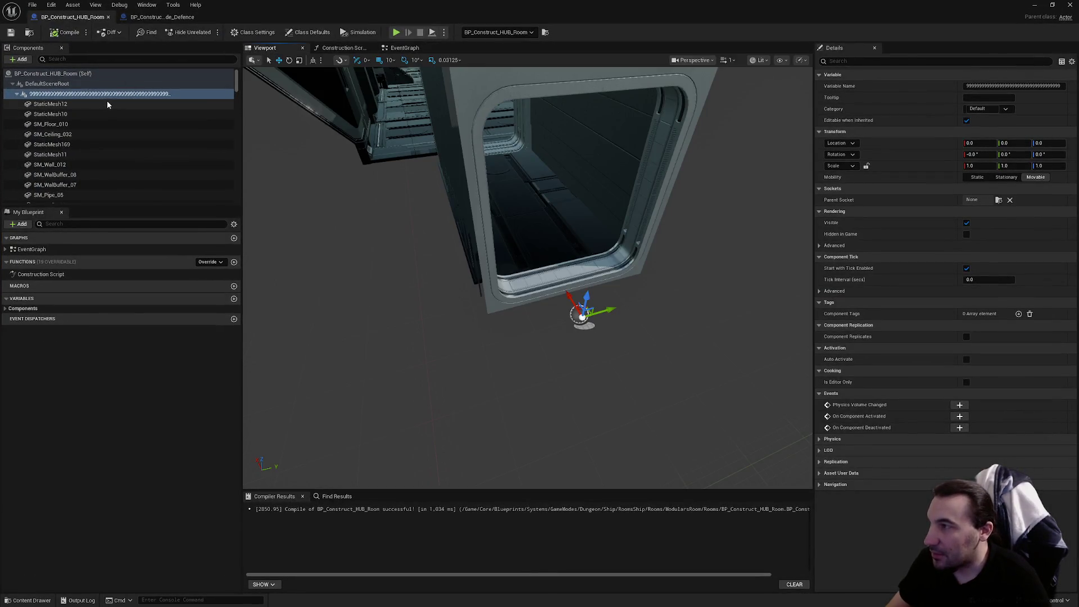
pyautogui.press('f')
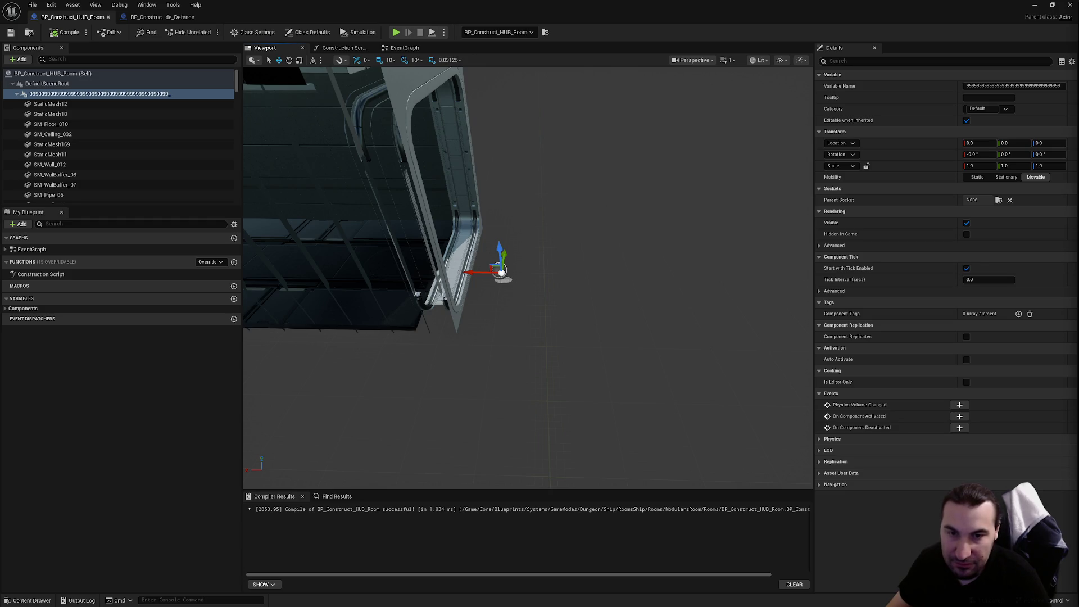
pyautogui.moveTo(636, 221); pyautogui.dragTo(631, 220)
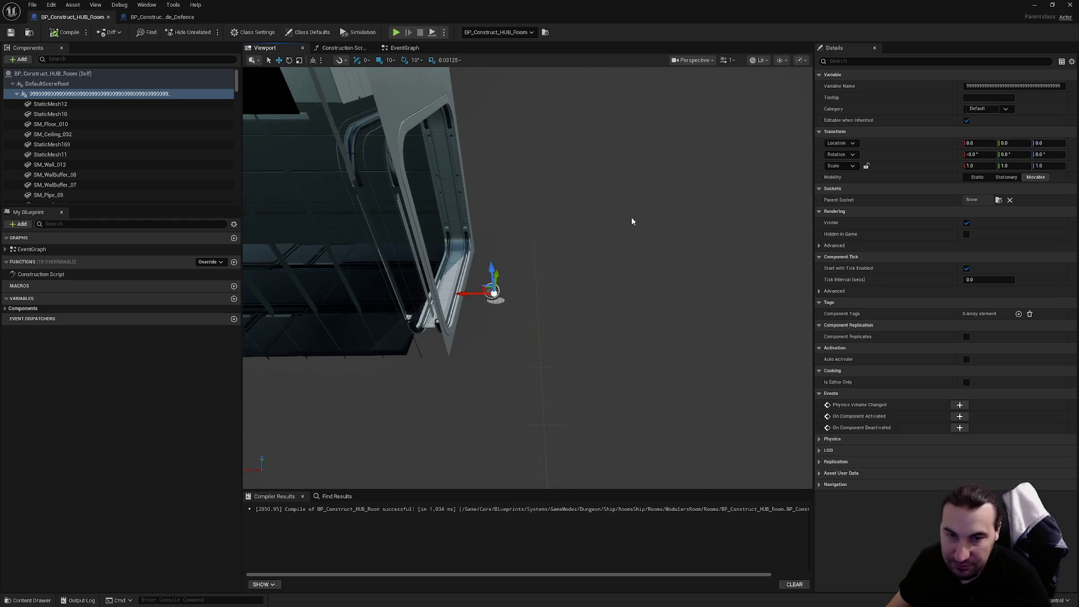
pyautogui.moveTo(522, 339)
pyautogui.mouseDown()
pyautogui.moveTo(512, 340)
pyautogui.moveTo(575, 370)
pyautogui.mouseUp()
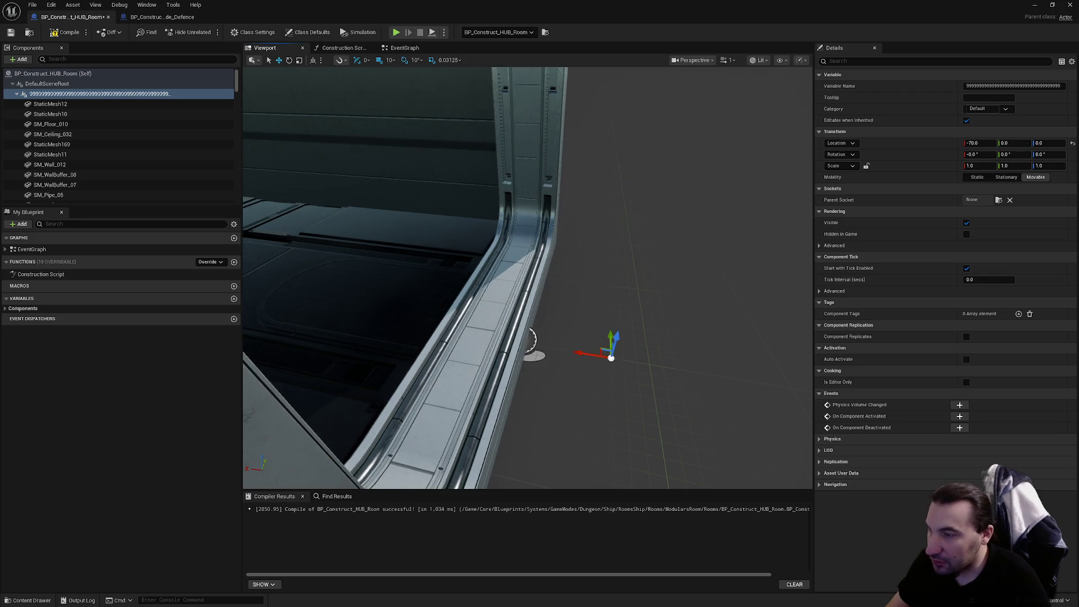
pyautogui.press('f')
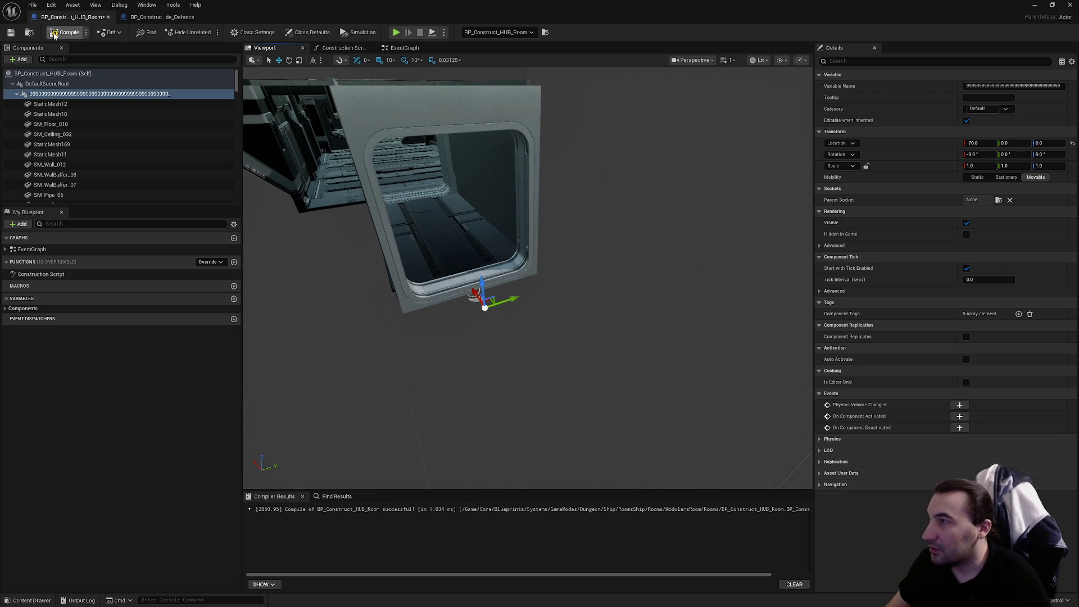
pyautogui.click(10, 33)
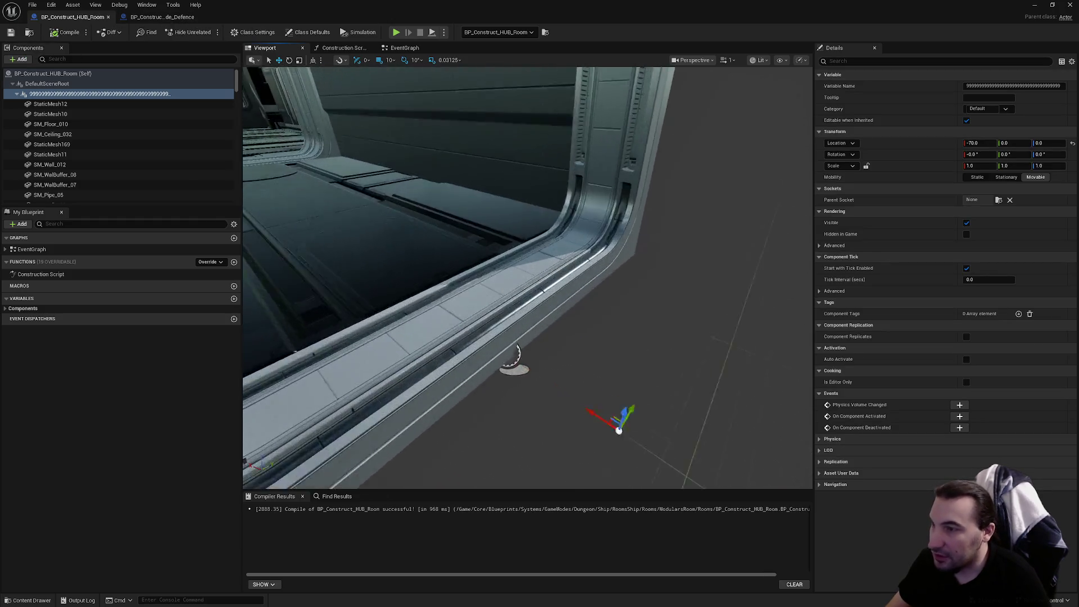
pyautogui.hotkey('alt', 'Tab')
pyautogui.press('f')
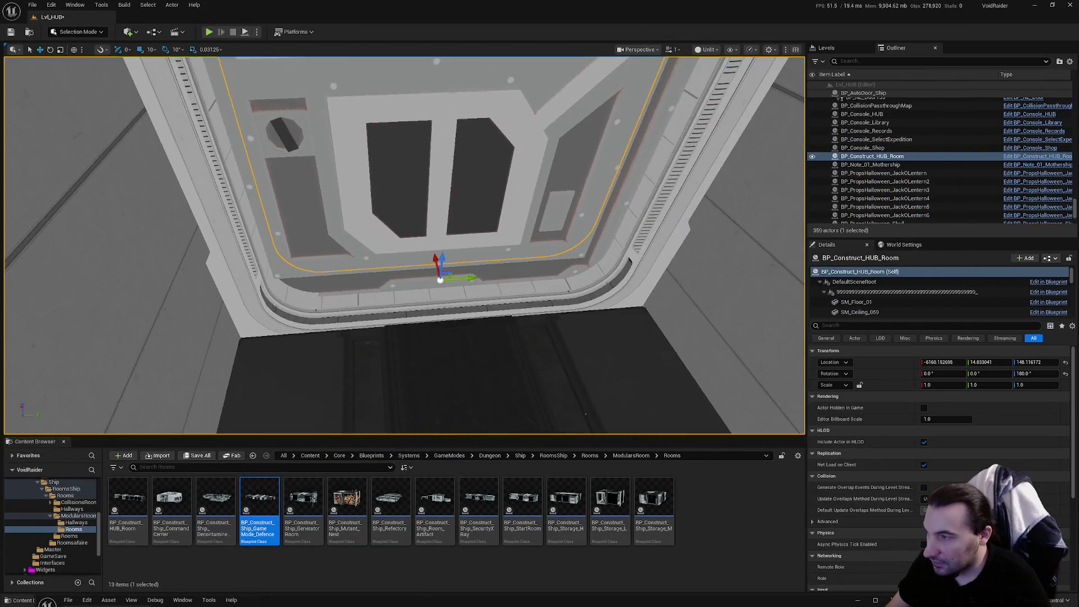
# Step: Place the HUB room actor at -6160, 0, 150 and save the Lvl_HUB level
pyautogui.scroll(5, 401, 334)
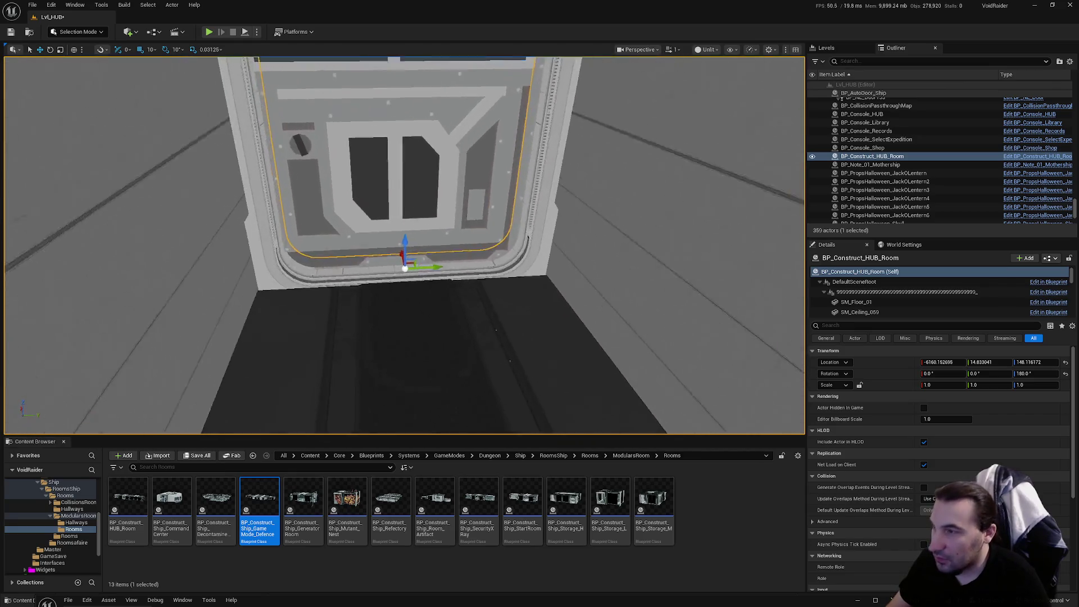
pyautogui.scroll(-3, 401, 335)
pyautogui.scroll(2, 401, 334)
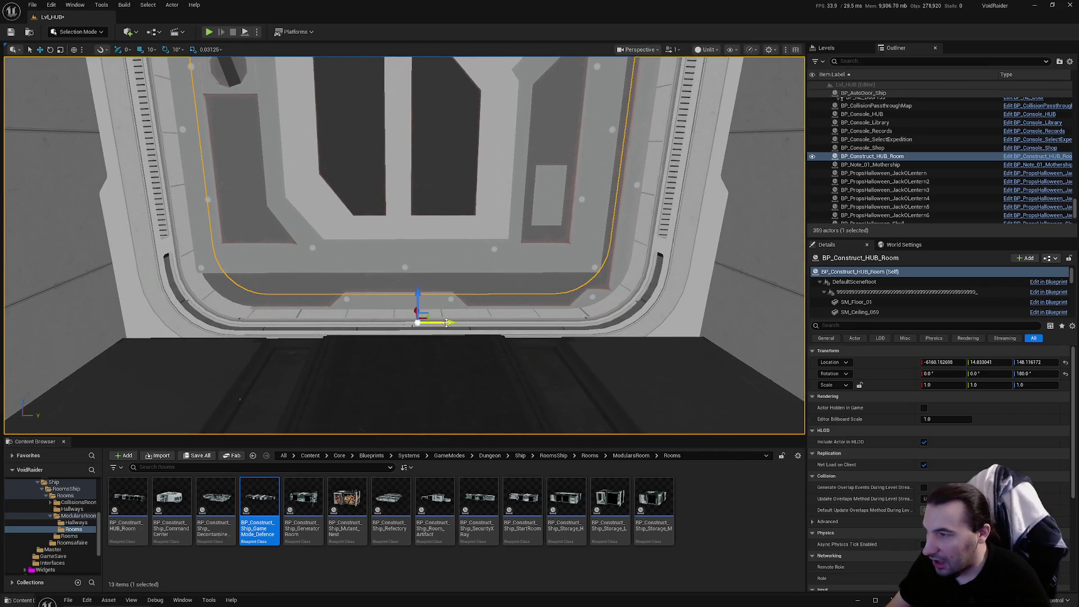
pyautogui.moveTo(444, 322)
pyautogui.mouseDown()
pyautogui.moveTo(421, 322)
pyautogui.moveTo(564, 322)
pyautogui.mouseUp()
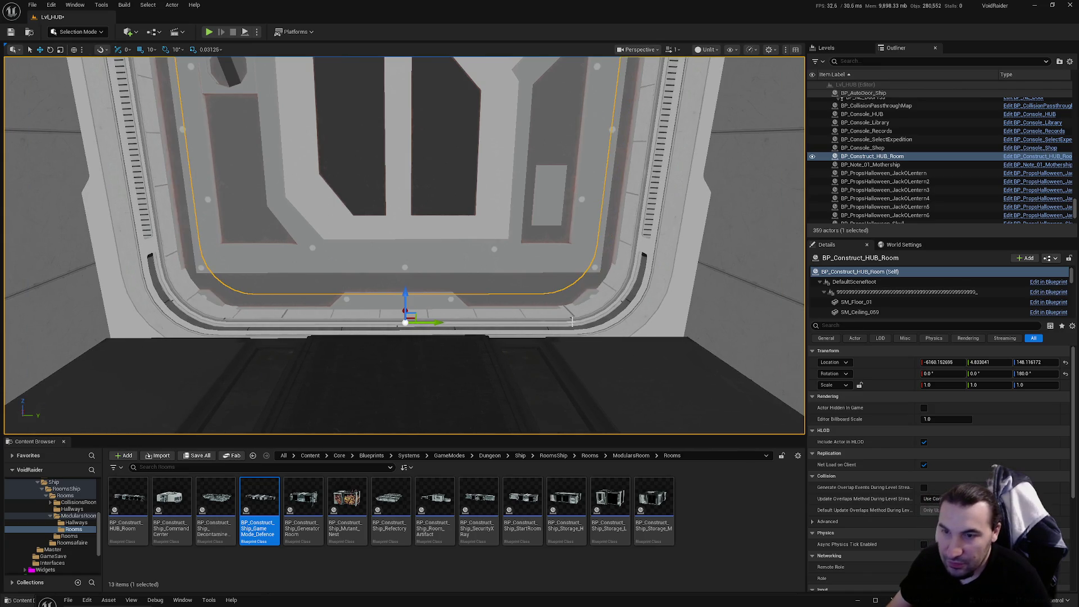
pyautogui.click(1029, 362)
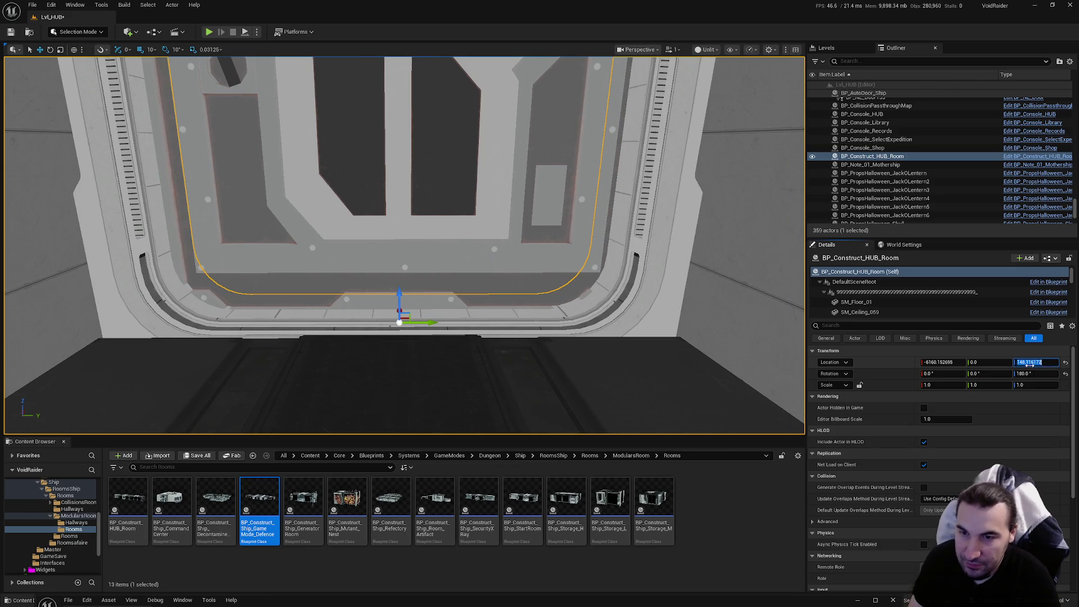
pyautogui.write('180')
pyautogui.press('Return')
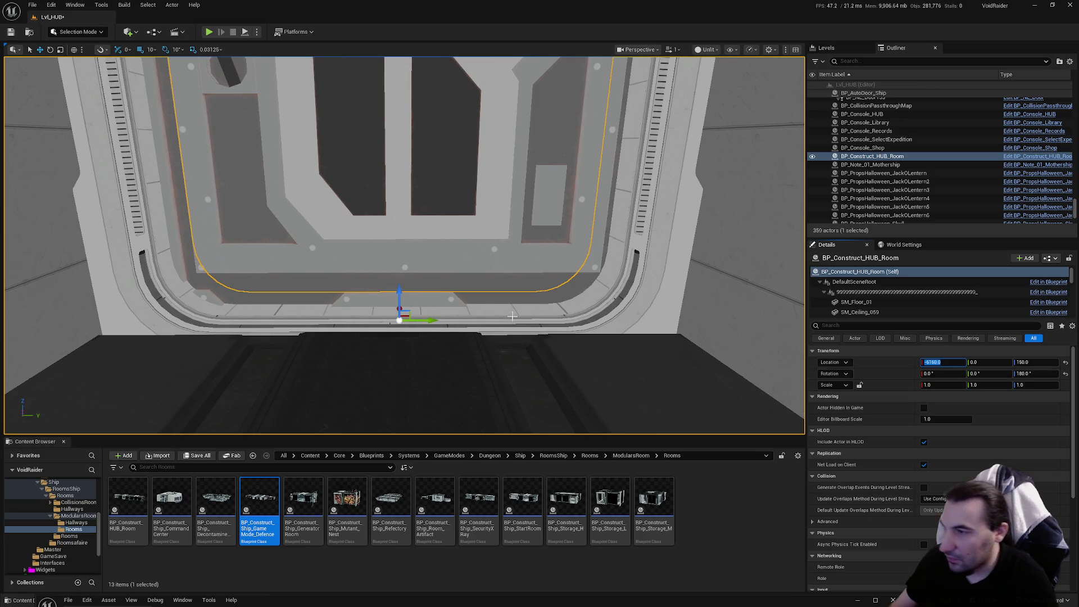
pyautogui.scroll(-10, 442, 321)
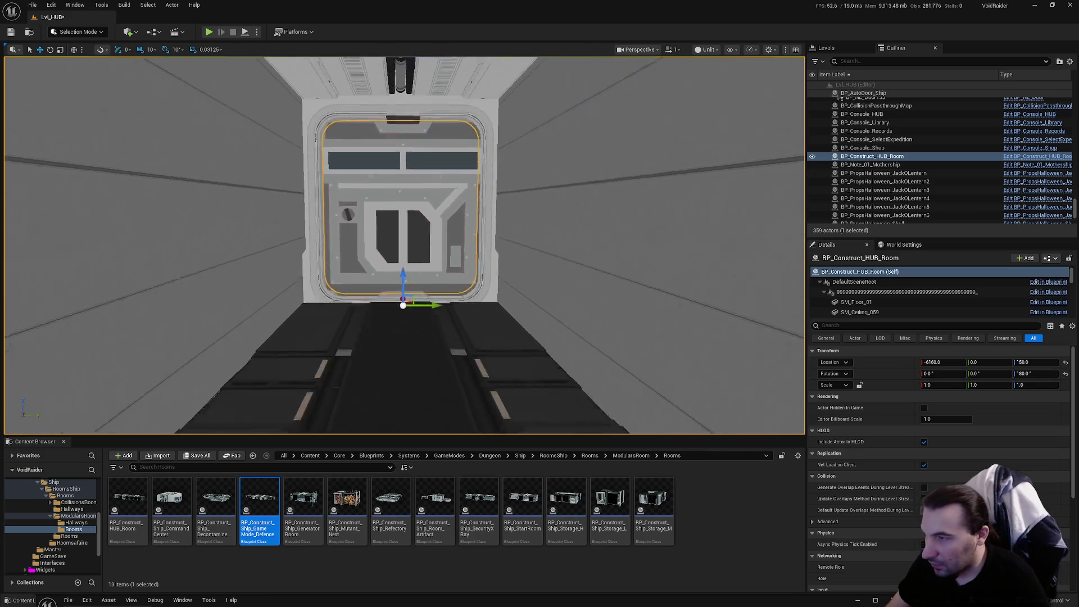
pyautogui.scroll(10, 442, 321)
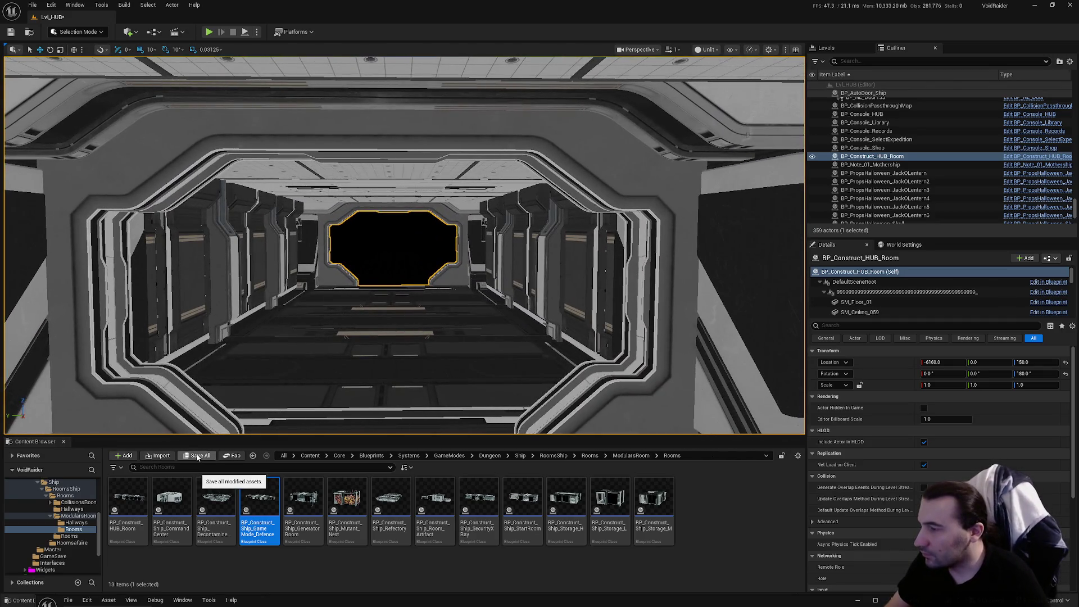
pyautogui.click(197, 456)
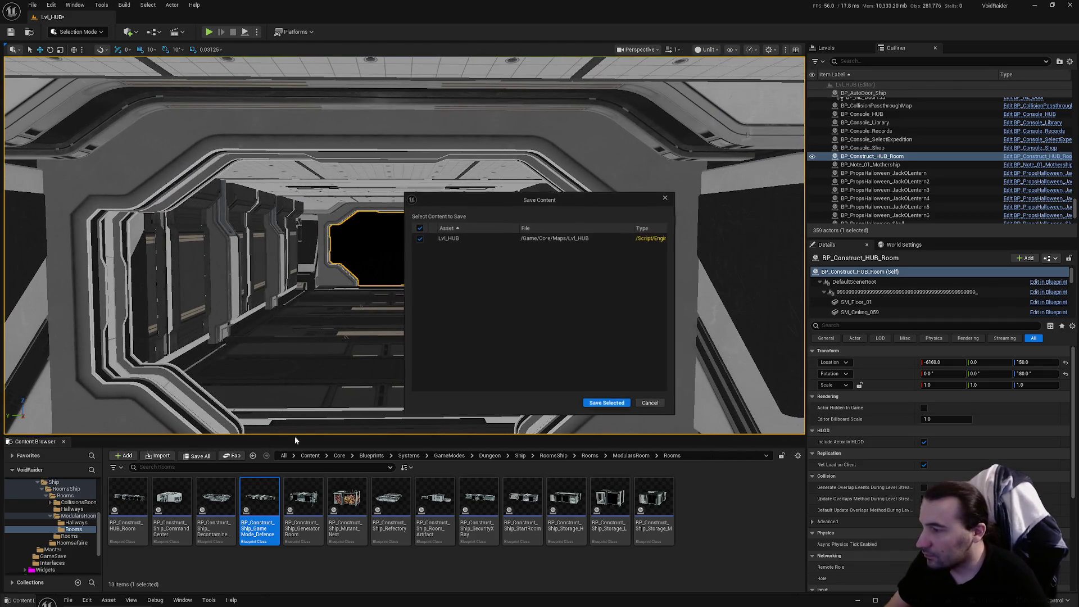
pyautogui.click(607, 403)
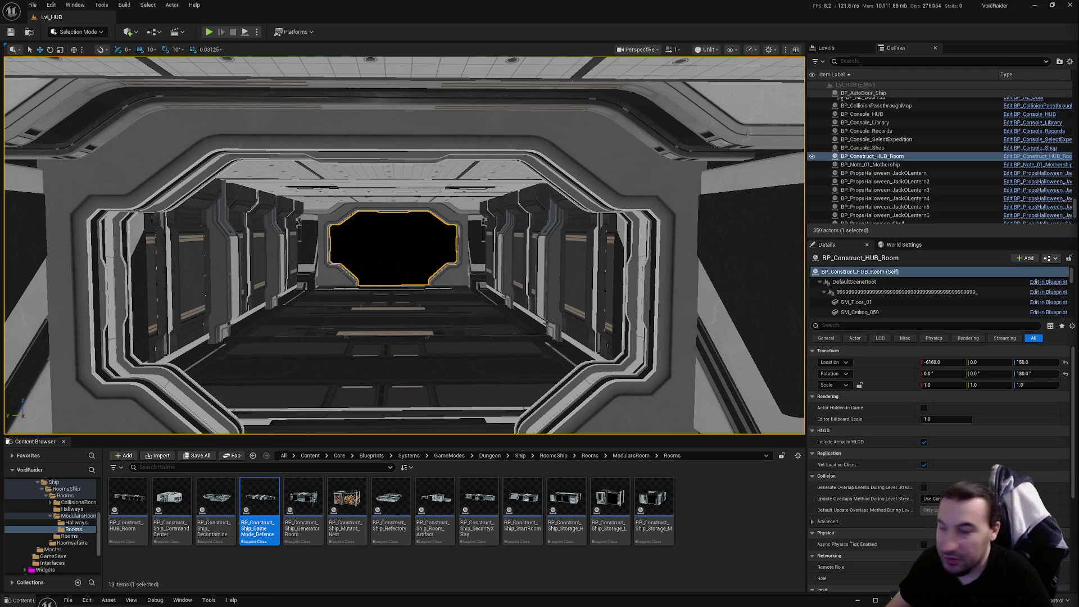
pyautogui.moveTo(623, 279)
pyautogui.mouseDown()
pyautogui.moveTo(624, 241)
pyautogui.moveTo(560, 220)
pyautogui.mouseUp()
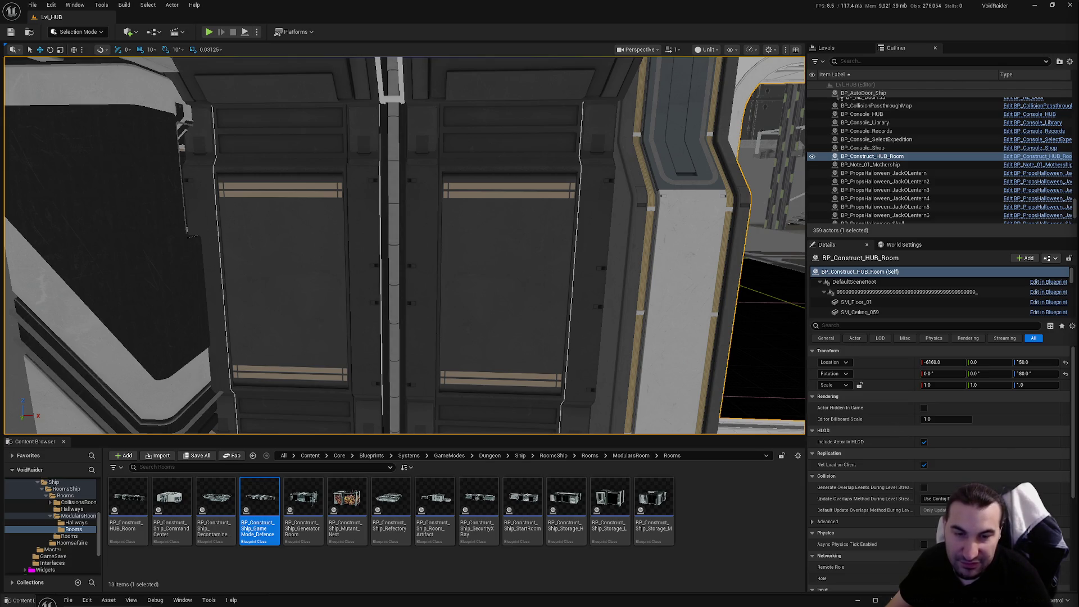
pyautogui.moveTo(512, 328); pyautogui.dragTo(514, 325)
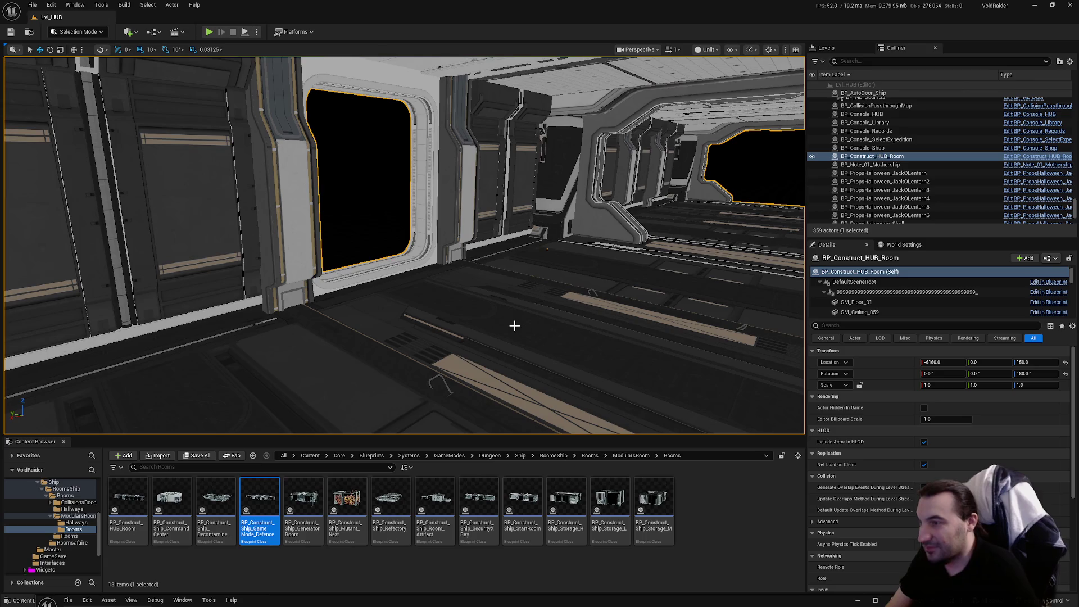
pyautogui.moveTo(750, 318); pyautogui.dragTo(749, 318)
pyautogui.moveTo(623, 294); pyautogui.dragTo(623, 294)
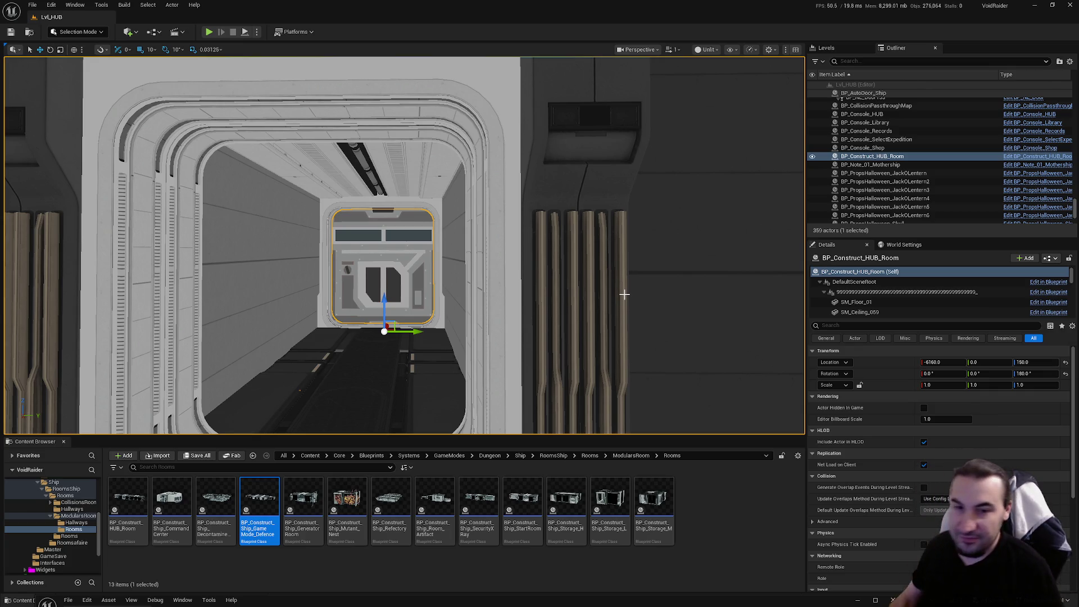
pyautogui.moveTo(664, 312); pyautogui.dragTo(741, 315)
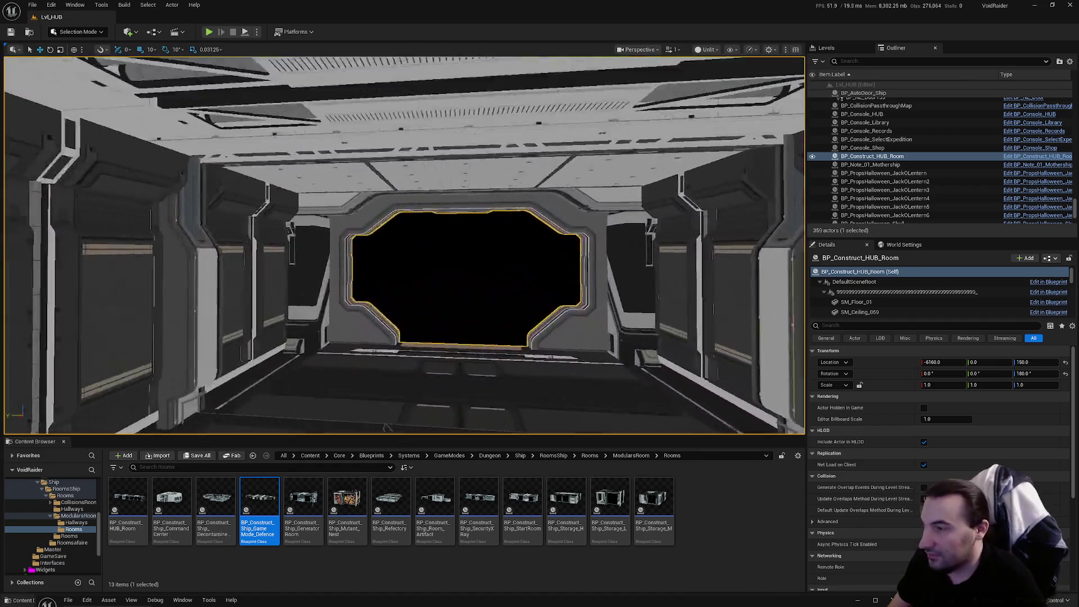
pyautogui.moveTo(741, 315)
pyautogui.mouseDown()
pyautogui.moveTo(730, 287)
pyautogui.moveTo(753, 264)
pyautogui.moveTo(736, 236)
pyautogui.moveTo(753, 242)
pyautogui.moveTo(685, 259)
pyautogui.moveTo(674, 253)
pyautogui.moveTo(683, 235)
pyautogui.moveTo(522, 324)
pyautogui.moveTo(564, 313)
pyautogui.moveTo(564, 291)
pyautogui.mouseUp()
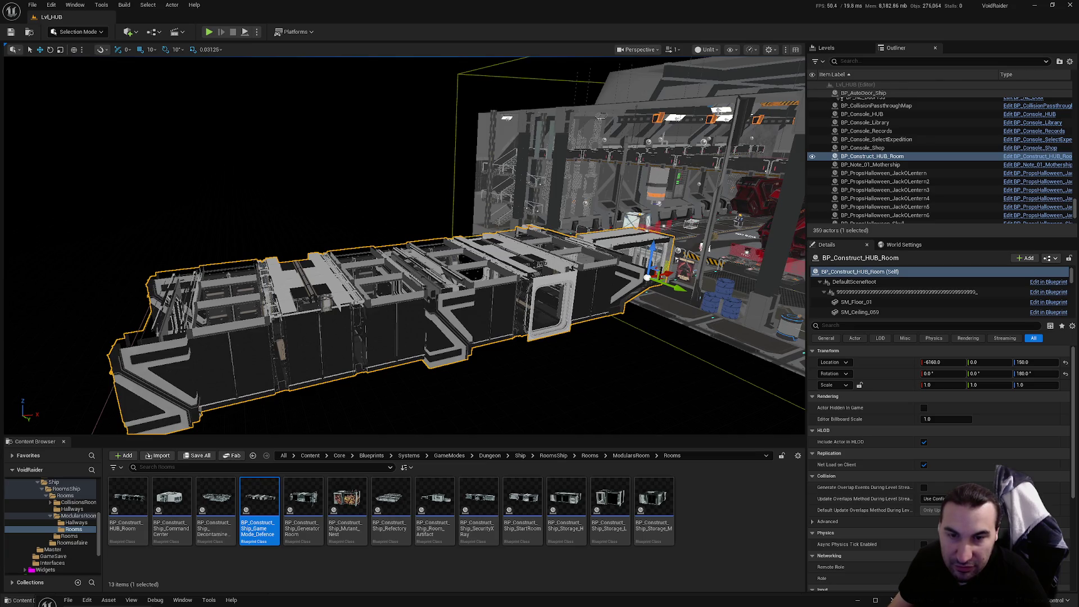
pyautogui.scroll(5, 562, 312)
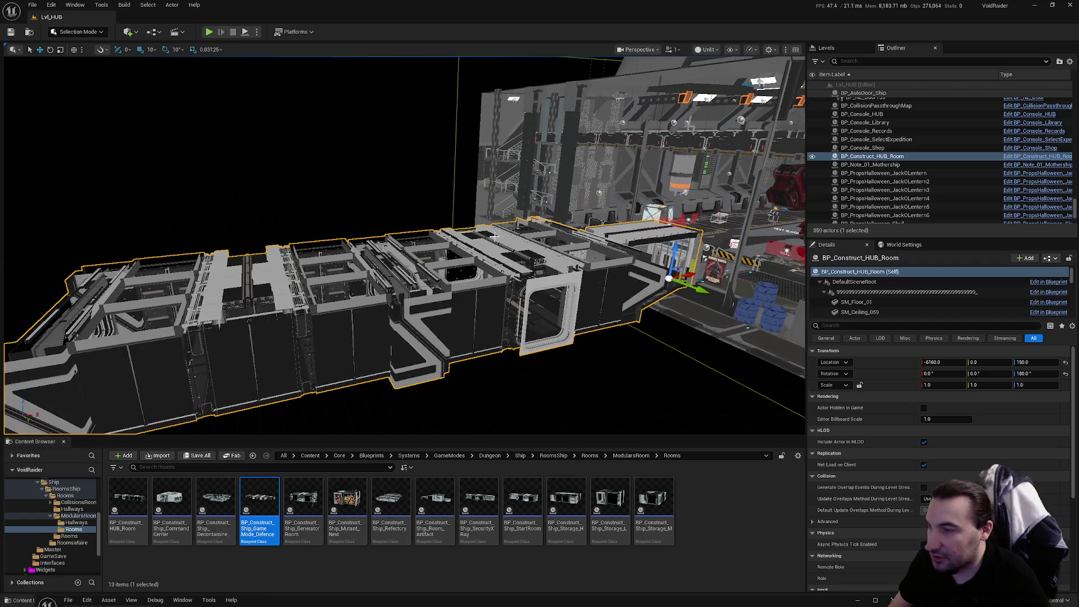
pyautogui.scroll(10, 494, 236)
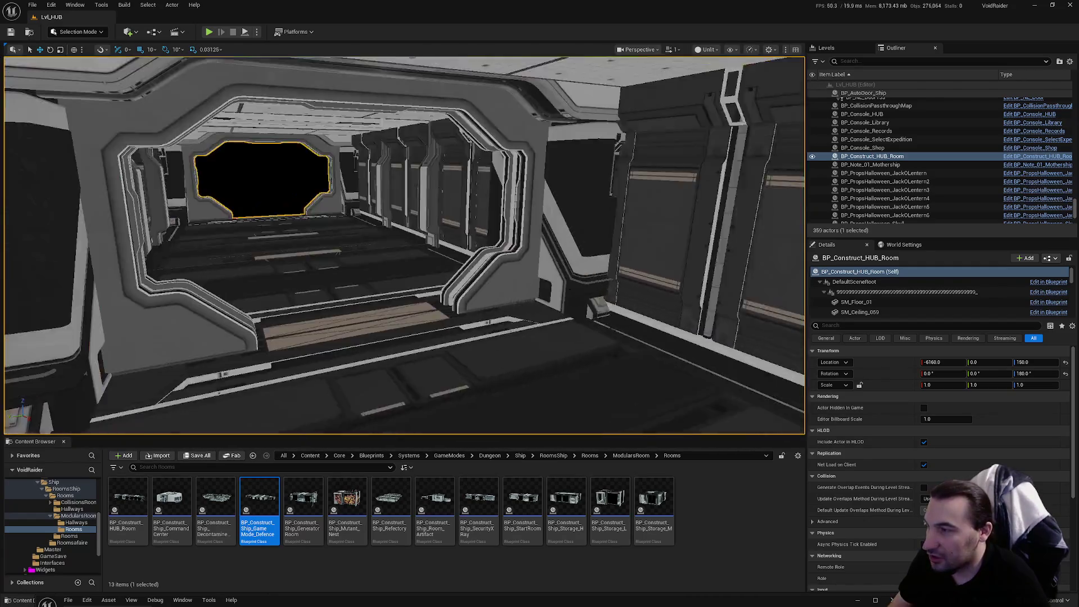
pyautogui.moveTo(494, 236); pyautogui.dragTo(612, 236)
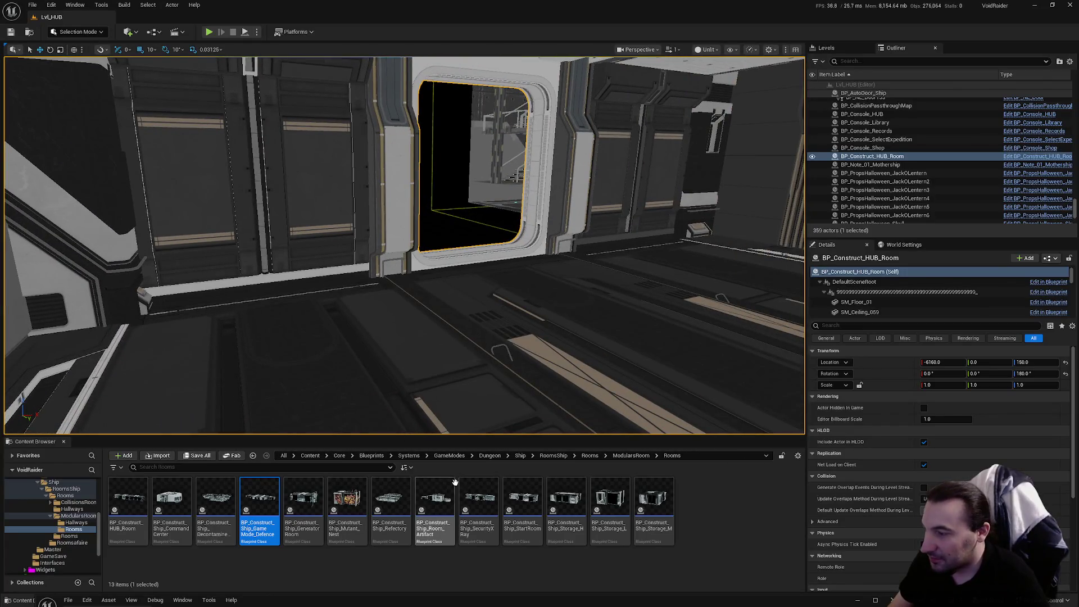
pyautogui.doubleClick(453, 598)
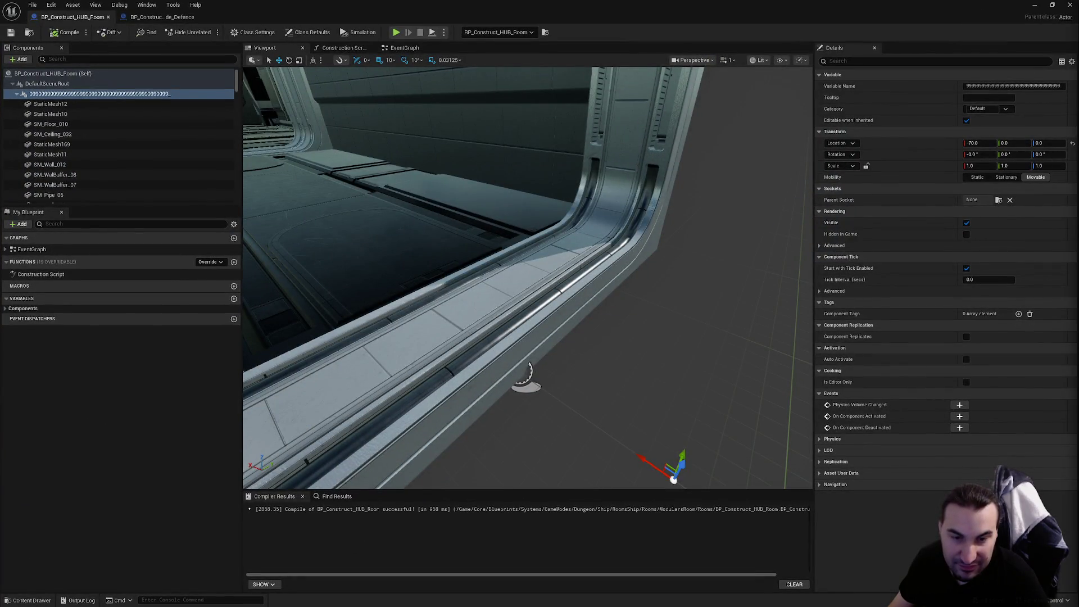
pyautogui.moveTo(769, 285); pyautogui.dragTo(717, 265)
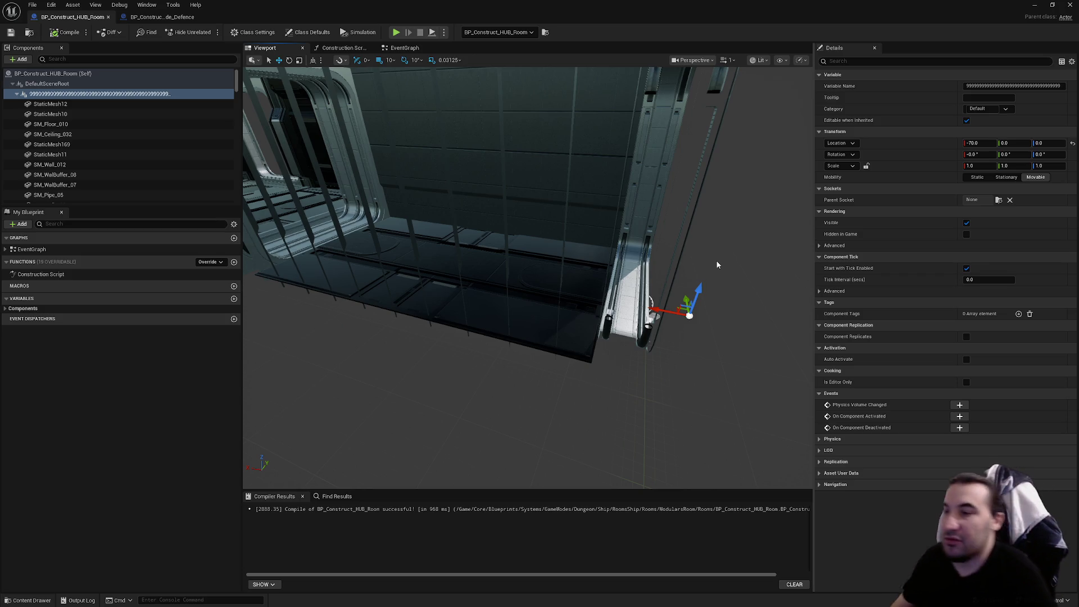
pyautogui.scroll(5, 404, 221)
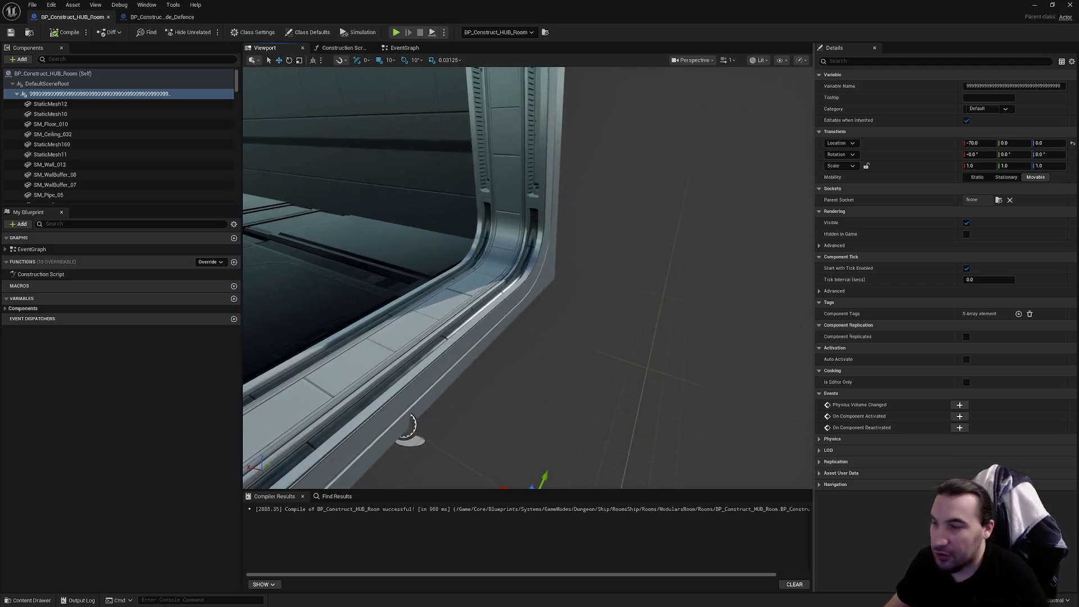
pyautogui.scroll(-5, 415, 220)
pyautogui.moveTo(415, 220)
pyautogui.mouseDown()
pyautogui.moveTo(427, 220)
pyautogui.moveTo(427, 191)
pyautogui.mouseUp()
pyautogui.scroll(5, 528, 277)
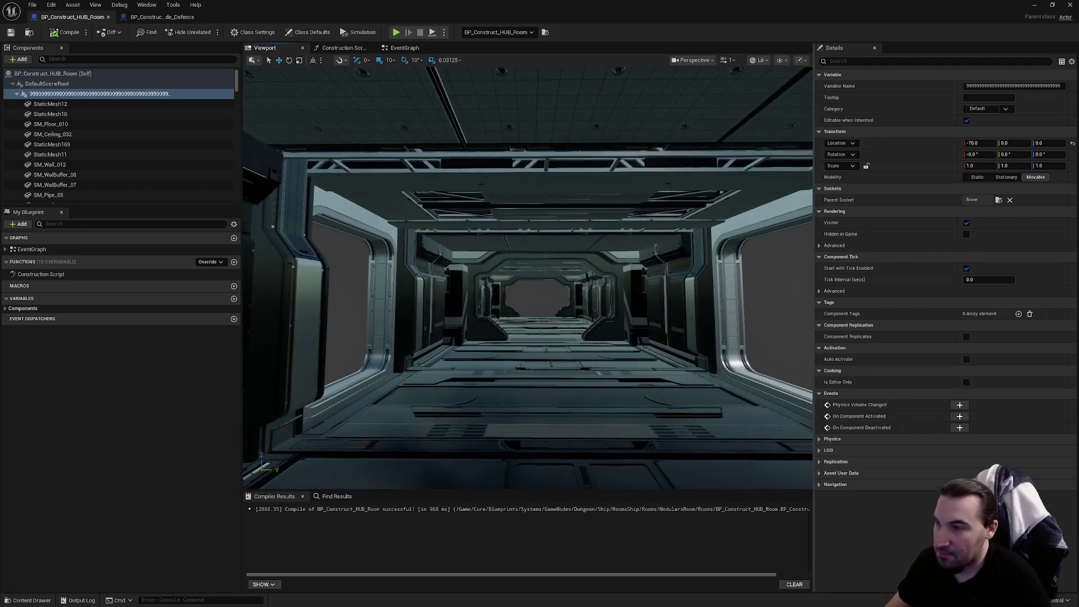
pyautogui.scroll(-10, 415, 214)
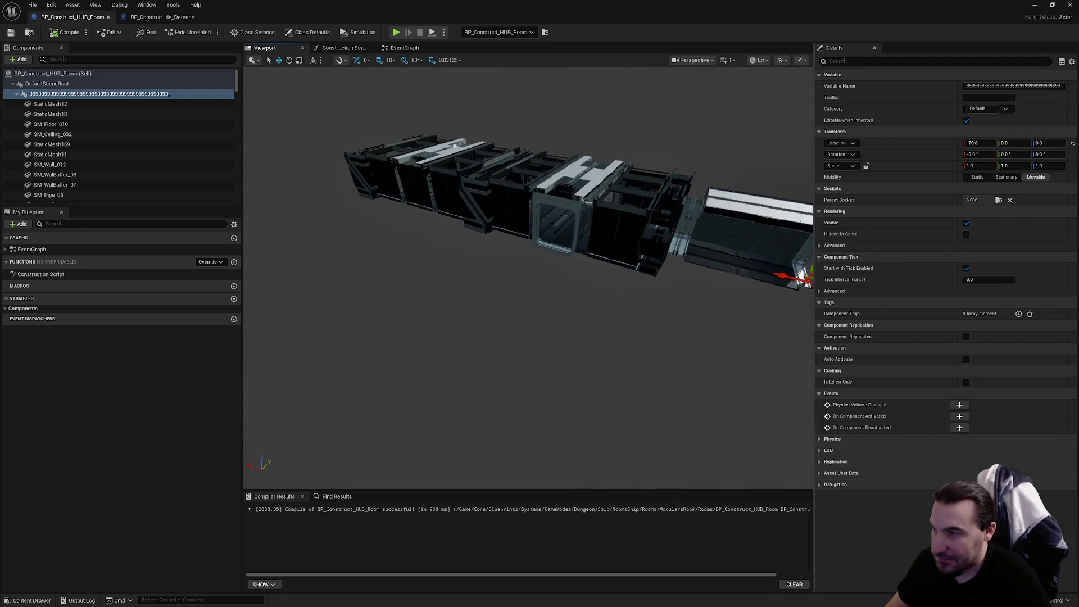
pyautogui.click(163, 17)
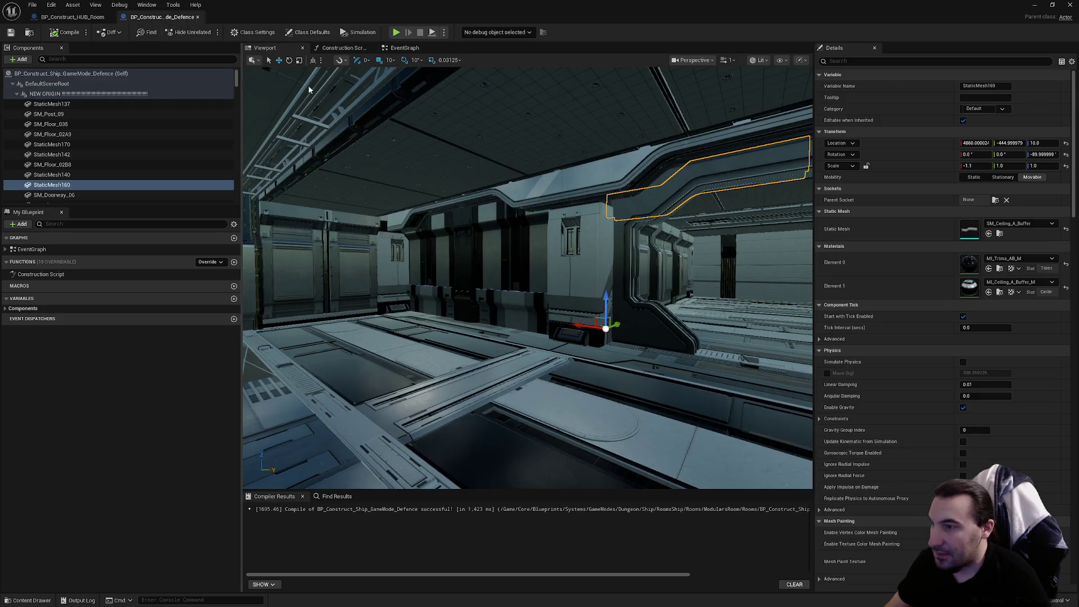
pyautogui.scroll(-8, 528, 277)
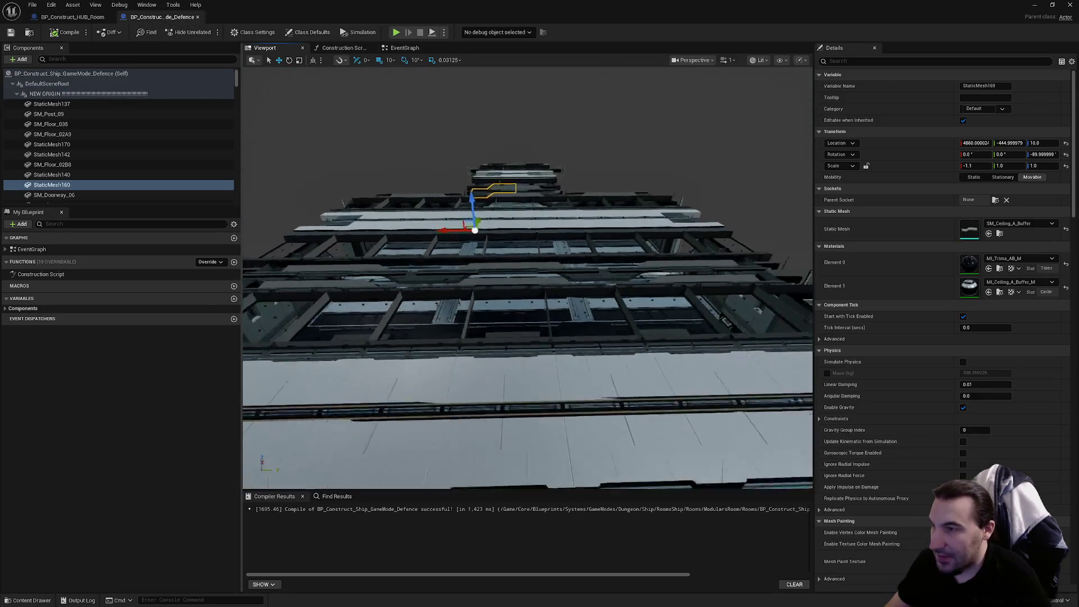
pyautogui.moveTo(527, 277); pyautogui.dragTo(494, 243)
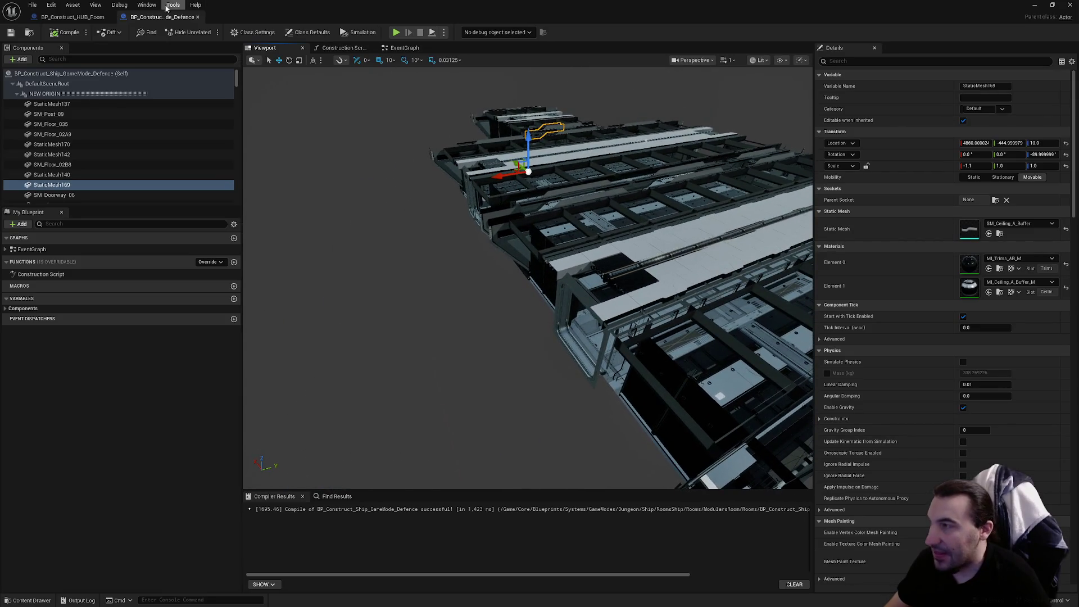
pyautogui.click(74, 17)
pyautogui.moveTo(490, 166); pyautogui.dragTo(483, 180)
pyautogui.moveTo(525, 236)
pyautogui.mouseDown()
pyautogui.moveTo(525, 219)
pyautogui.moveTo(525, 236)
pyautogui.mouseUp()
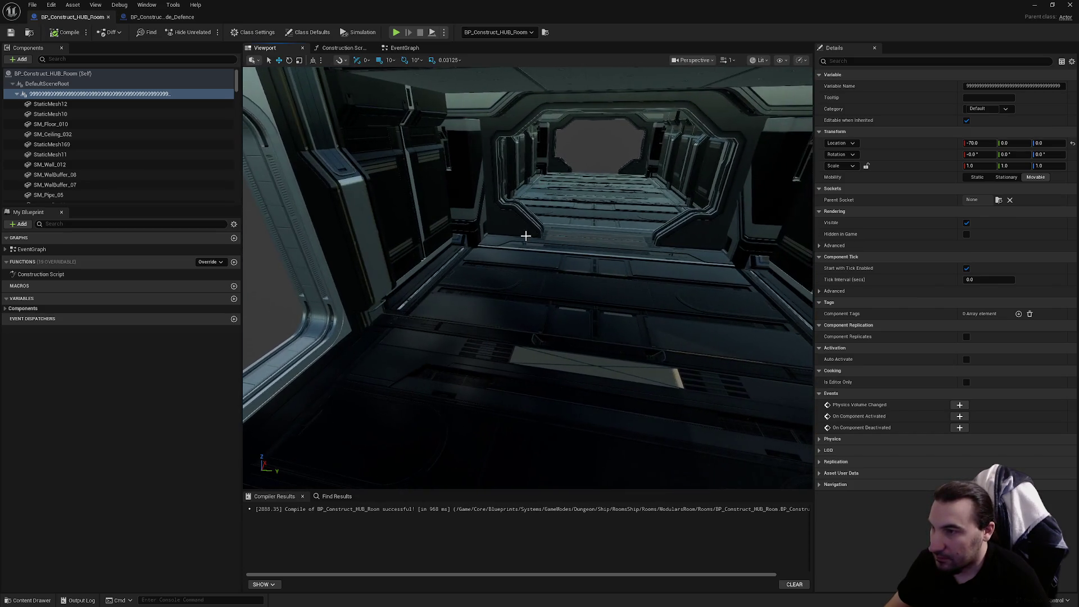
# Step: Multi-select six corridor floor pieces in front of the doorway, orbiting the view to reach them
pyautogui.click(549, 281)
pyautogui.keyDown('ctrl'); pyautogui.click(534, 267); pyautogui.keyUp('ctrl')
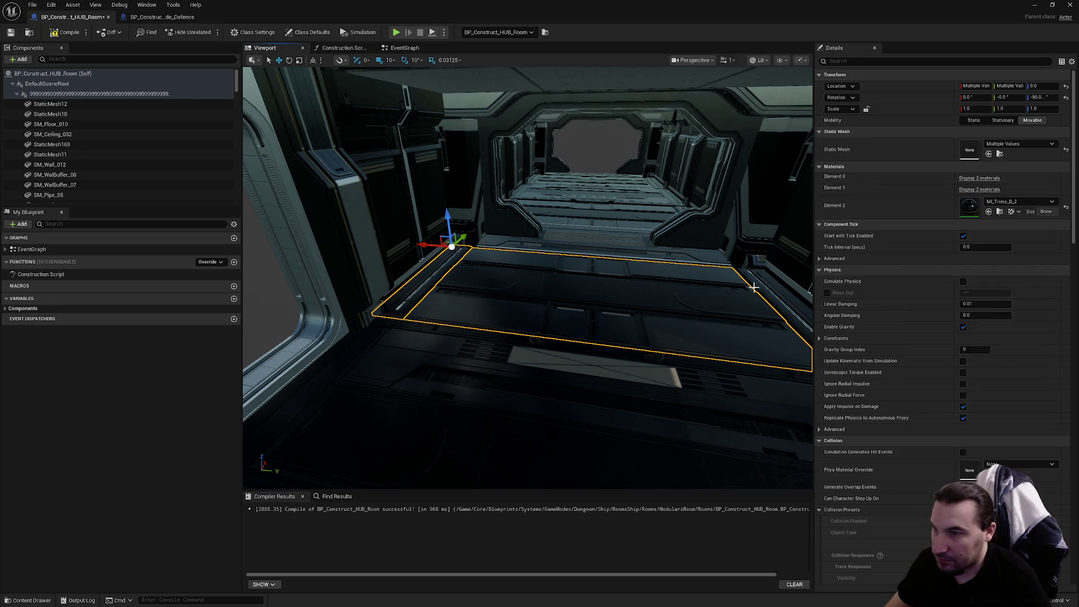
pyautogui.moveTo(637, 306); pyautogui.dragTo(638, 296)
pyautogui.keyDown('ctrl'); pyautogui.click(561, 413); pyautogui.keyUp('ctrl')
pyautogui.moveTo(739, 310); pyautogui.dragTo(499, 325)
pyautogui.keyDown('ctrl'); pyautogui.click(500, 325); pyautogui.keyUp('ctrl')
pyautogui.moveTo(621, 319); pyautogui.dragTo(633, 299)
pyautogui.moveTo(549, 354); pyautogui.dragTo(549, 337)
pyautogui.keyDown('ctrl'); pyautogui.click(481, 277); pyautogui.keyUp('ctrl')
pyautogui.keyDown('ctrl'); pyautogui.click(349, 356); pyautogui.keyUp('ctrl')
pyautogui.moveTo(350, 356); pyautogui.dragTo(350, 286)
pyautogui.moveTo(567, 348); pyautogui.dragTo(567, 336)
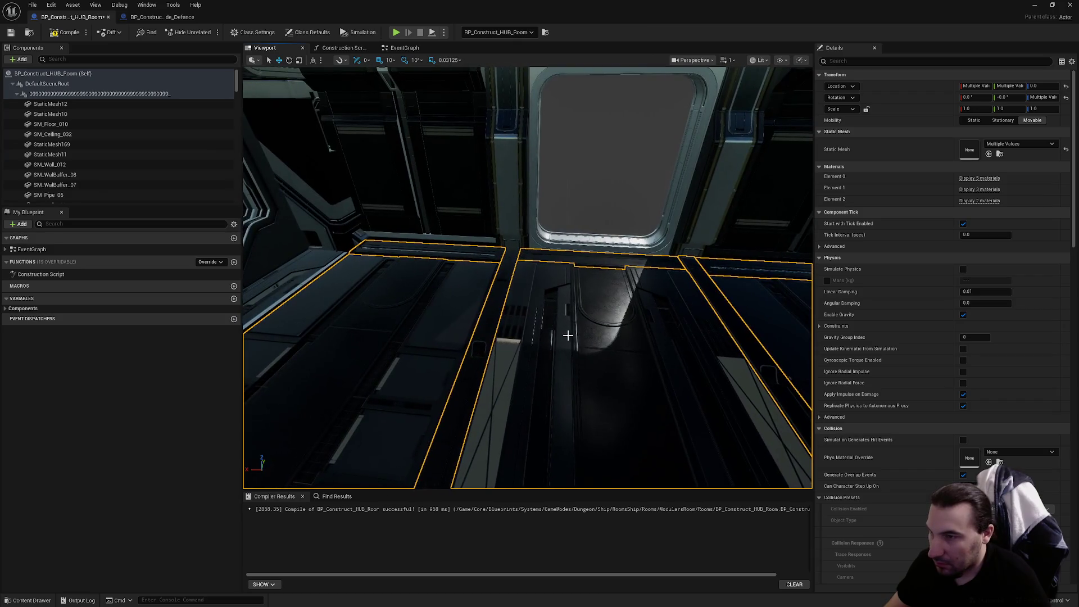
pyautogui.moveTo(501, 304); pyautogui.dragTo(486, 290)
pyautogui.moveTo(615, 309)
pyautogui.mouseDown()
pyautogui.moveTo(606, 306)
pyautogui.moveTo(615, 309)
pyautogui.mouseUp()
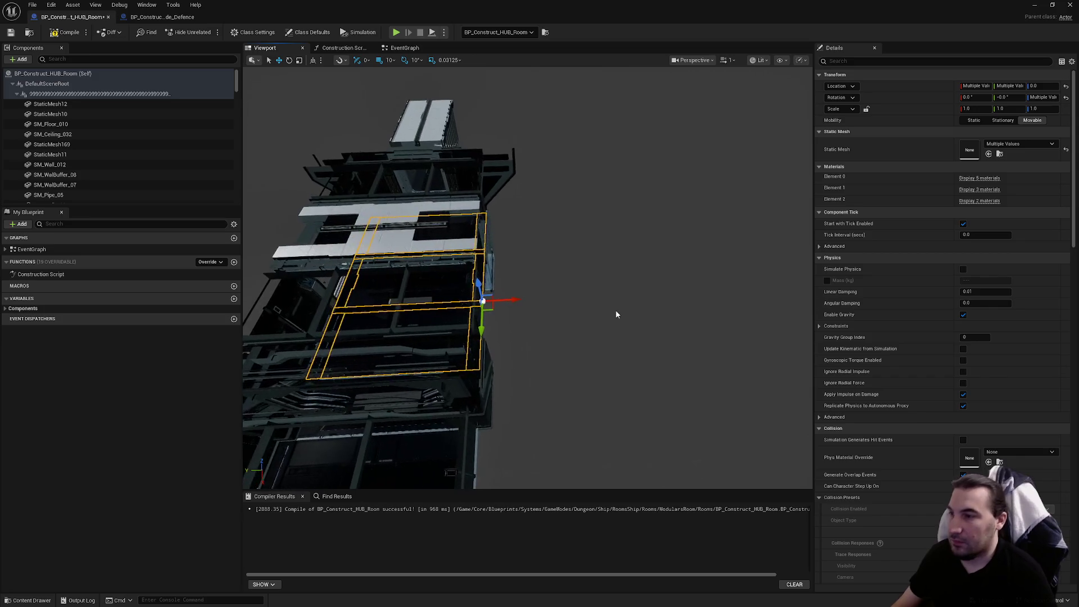
pyautogui.click(513, 301)
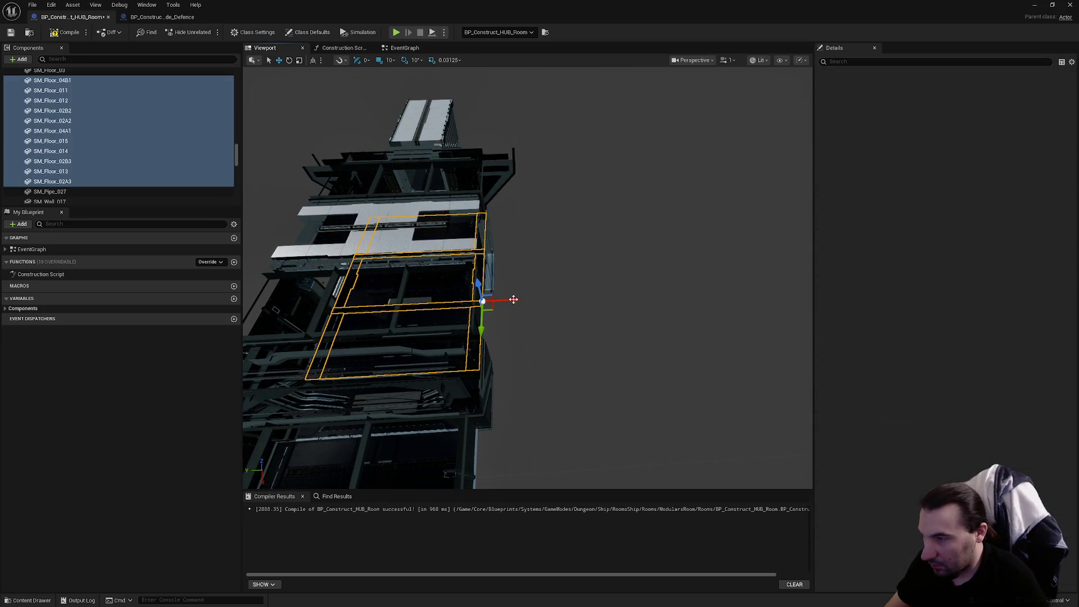
# Step: Slide the selected floor pieces along X, away from the tower
pyautogui.moveTo(502, 305); pyautogui.dragTo(672, 293)
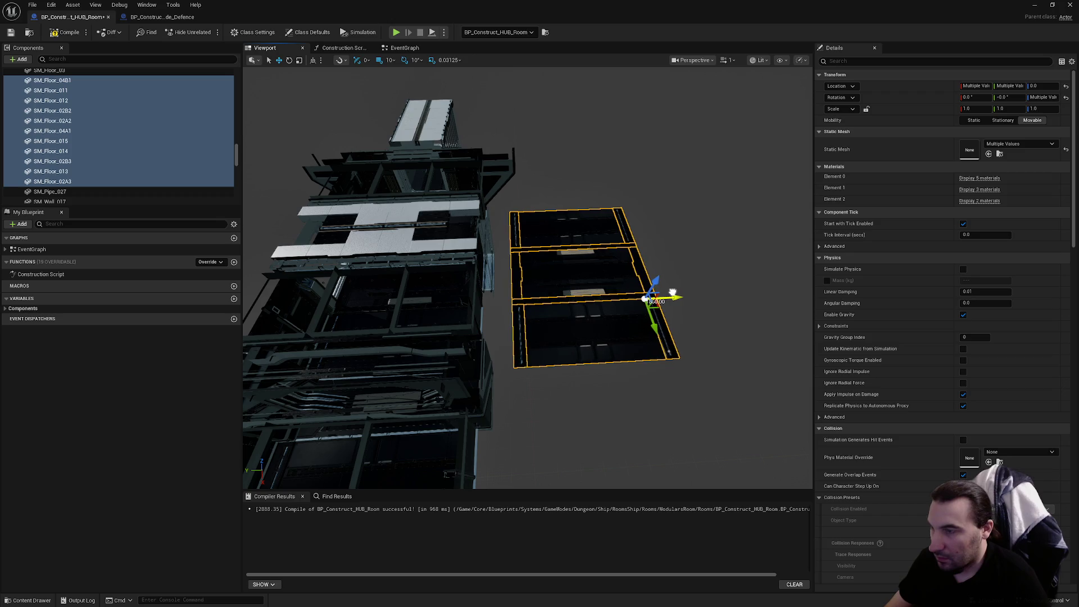
pyautogui.scroll(5, 655, 291)
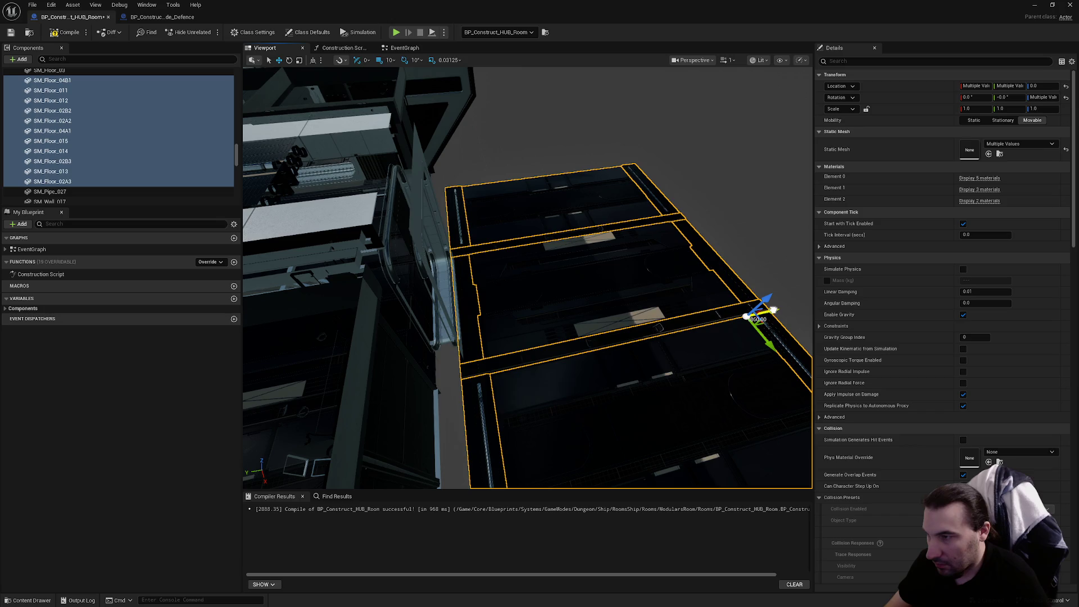
pyautogui.press('w')
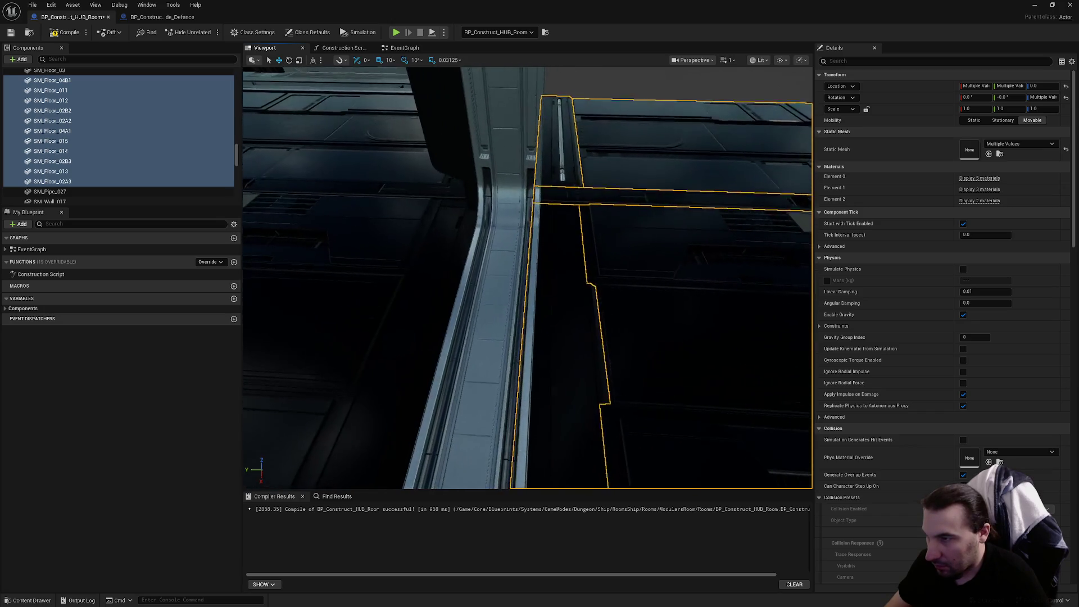
pyautogui.press('f')
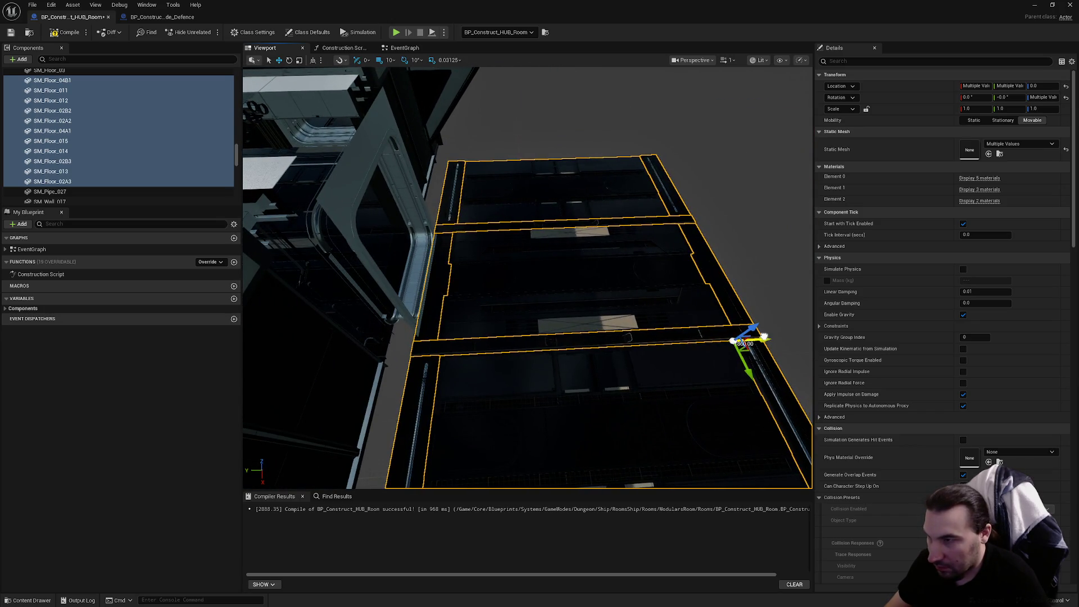
pyautogui.press('w')
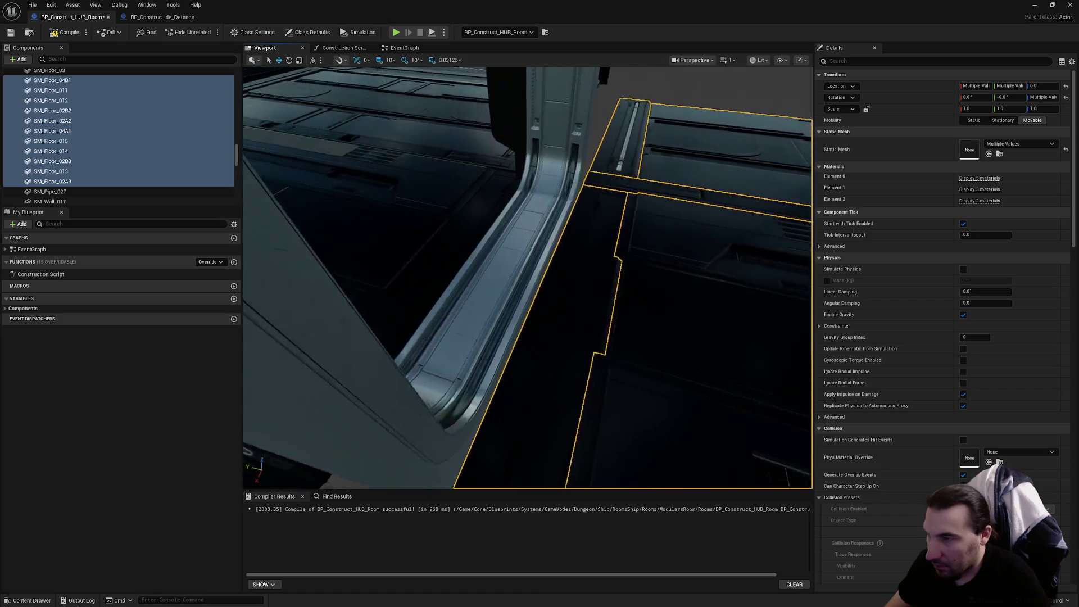
pyautogui.press('f')
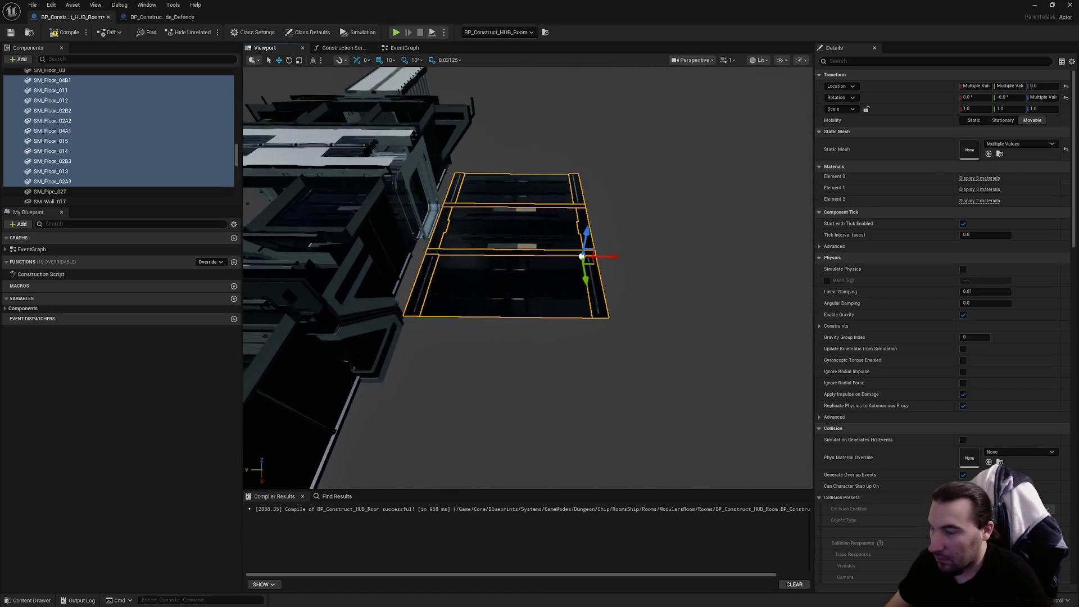
pyautogui.moveTo(754, 335); pyautogui.dragTo(755, 336)
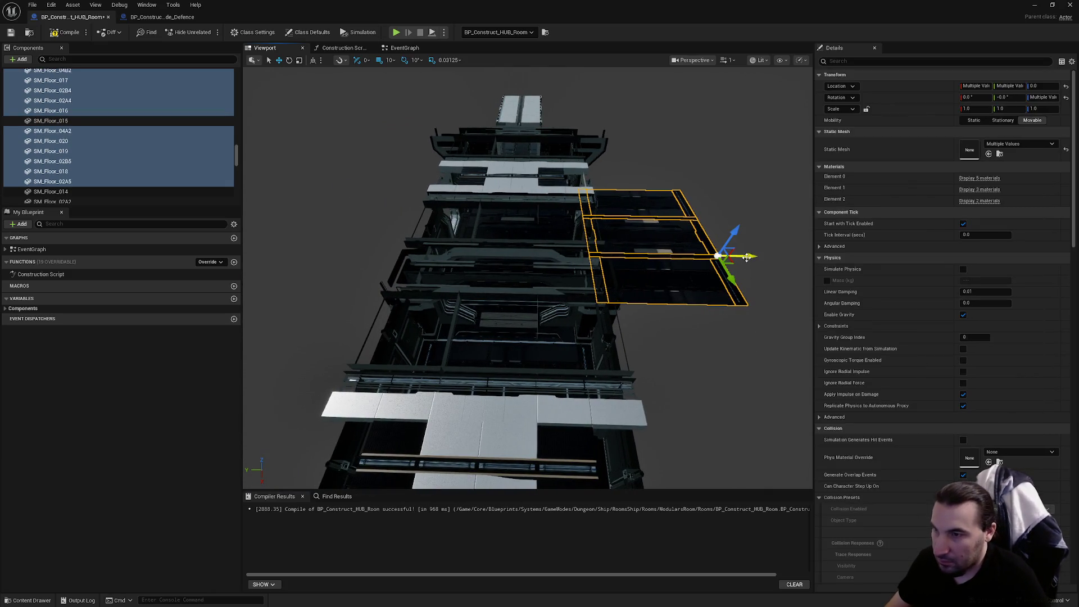
# Step: Duplicate the floor pieces and slide the copies flush against the tower
pyautogui.moveTo(729, 257); pyautogui.dragTo(493, 267)
pyautogui.scroll(5, 427, 267)
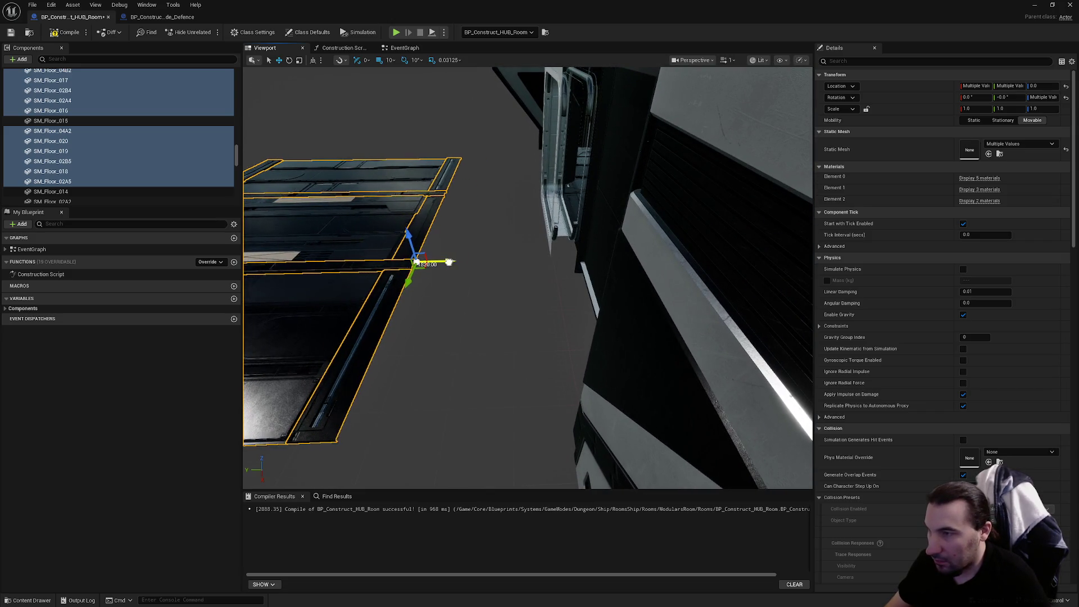
pyautogui.moveTo(449, 262); pyautogui.dragTo(586, 274)
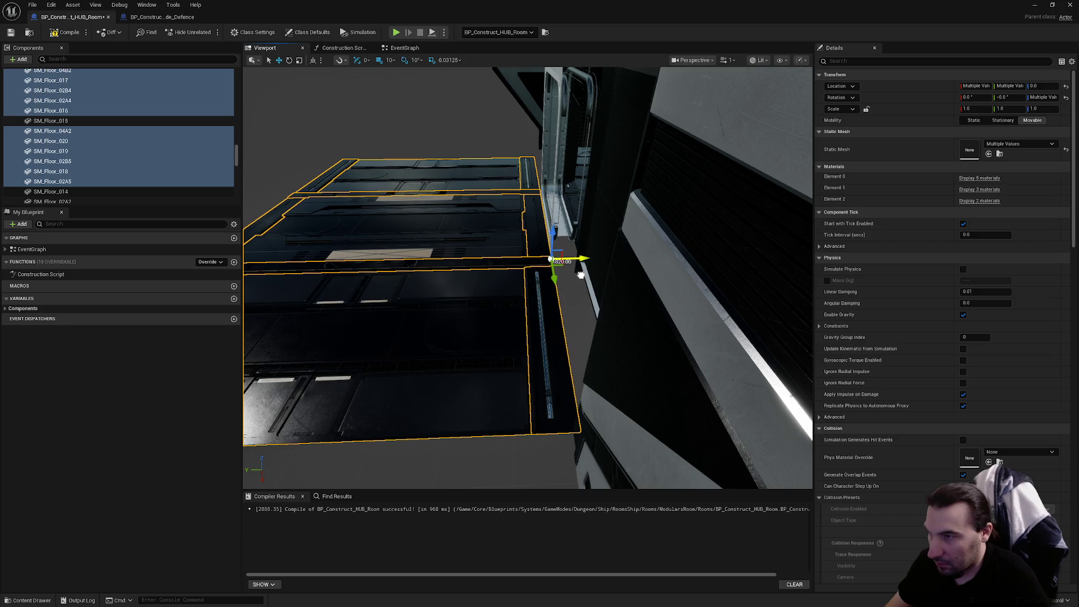
pyautogui.scroll(5, 581, 275)
pyautogui.scroll(-3, 527, 277)
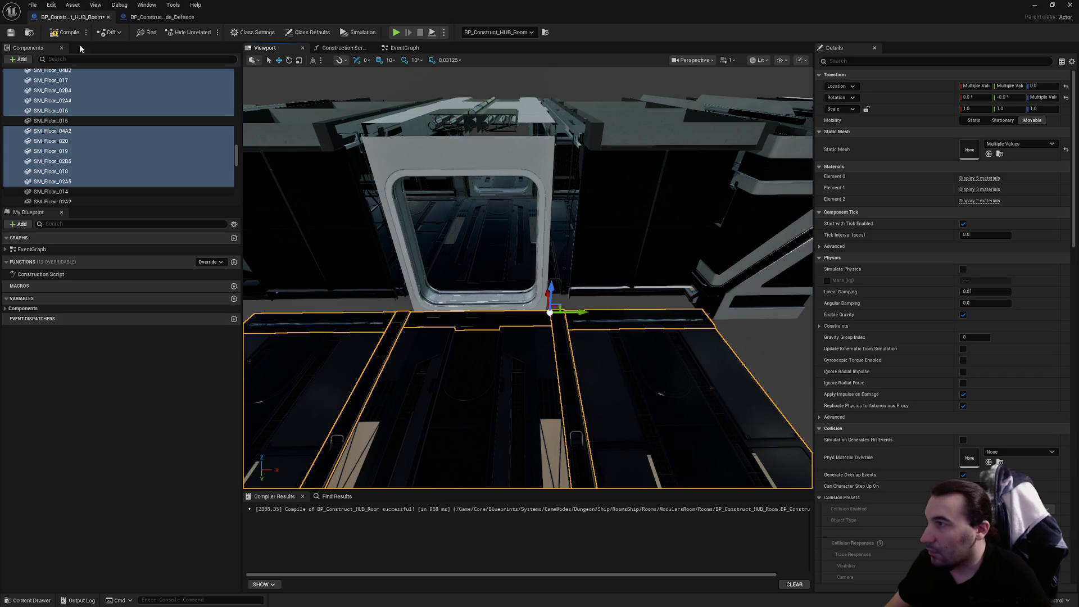
# Step: Recompile the HUB room blueprint and look inside the Defence room blueprint
pyautogui.click(13, 36)
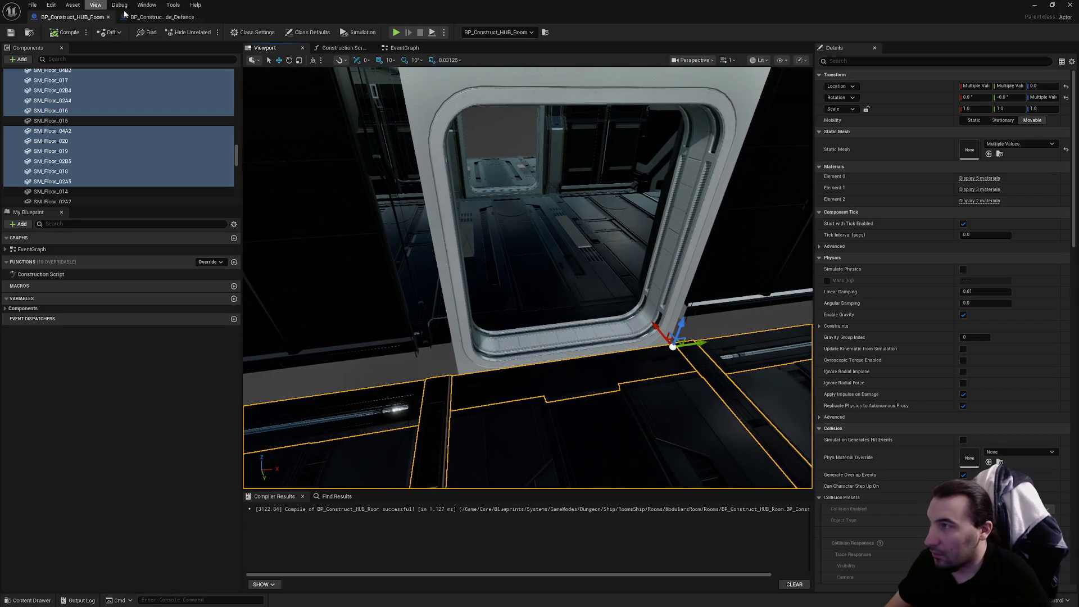
pyautogui.click(162, 17)
pyautogui.moveTo(527, 277)
pyautogui.mouseDown()
pyautogui.moveTo(527, 242)
pyautogui.moveTo(539, 230)
pyautogui.moveTo(517, 253)
pyautogui.moveTo(534, 248)
pyautogui.moveTo(531, 231)
pyautogui.moveTo(519, 230)
pyautogui.mouseUp()
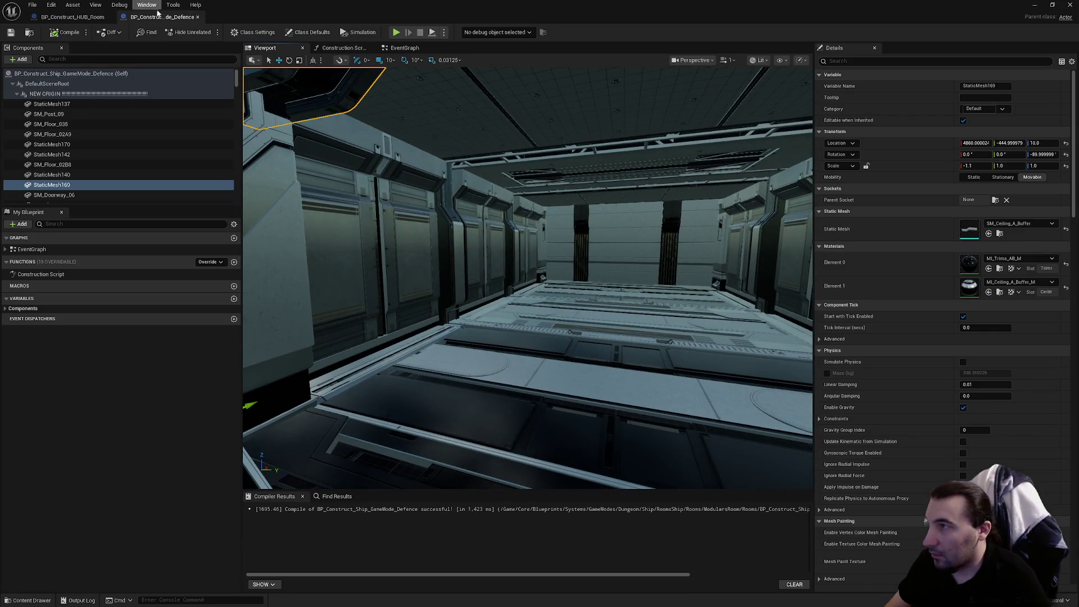
# Step: Close the Defence blueprint and view the generator and decontamination room interiors
pyautogui.click(197, 17)
pyautogui.moveTo(430, 5); pyautogui.dragTo(430, 592)
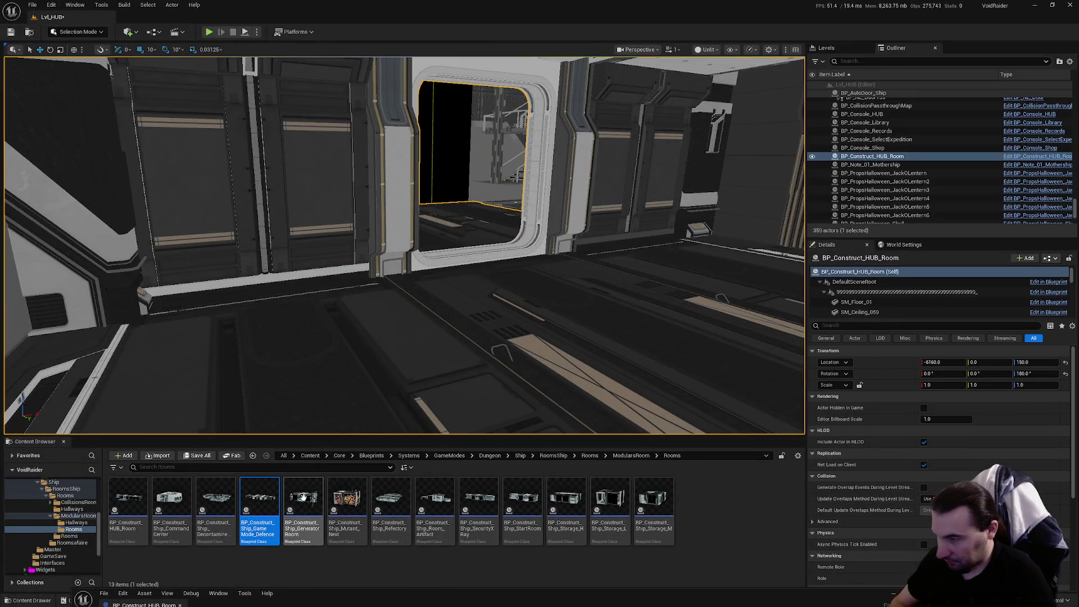
pyautogui.moveTo(674, 604)
pyautogui.mouseDown()
pyautogui.moveTo(690, 288)
pyautogui.moveTo(562, 2)
pyautogui.mouseUp()
pyautogui.click(265, 48)
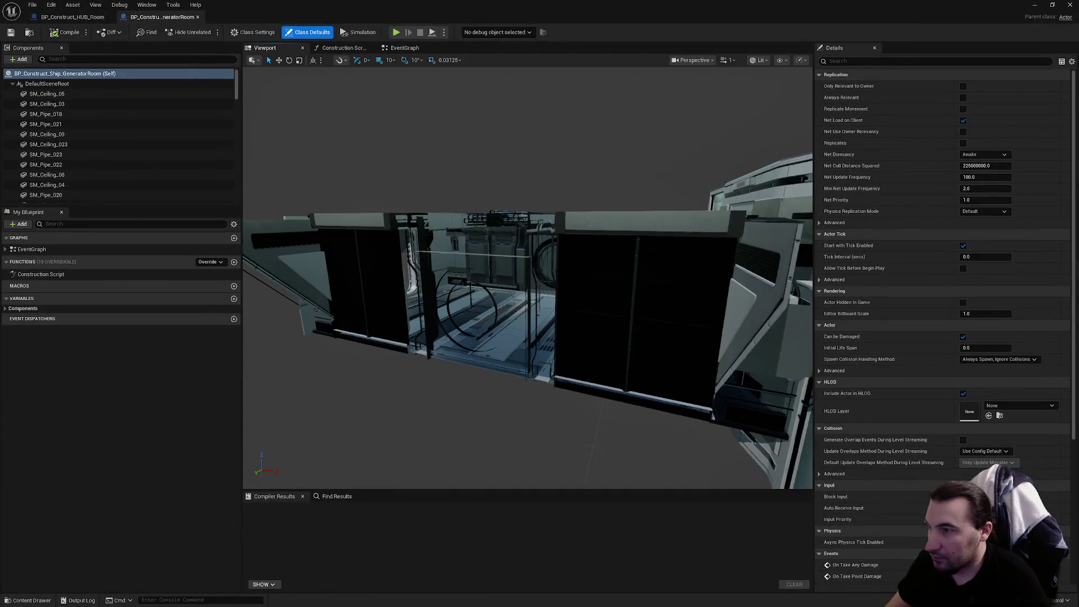
pyautogui.moveTo(527, 279)
pyautogui.mouseDown()
pyautogui.moveTo(508, 278)
pyautogui.moveTo(530, 278)
pyautogui.mouseUp()
pyautogui.moveTo(455, 4)
pyautogui.mouseDown()
pyautogui.moveTo(534, 147)
pyautogui.moveTo(458, 581)
pyautogui.mouseUp()
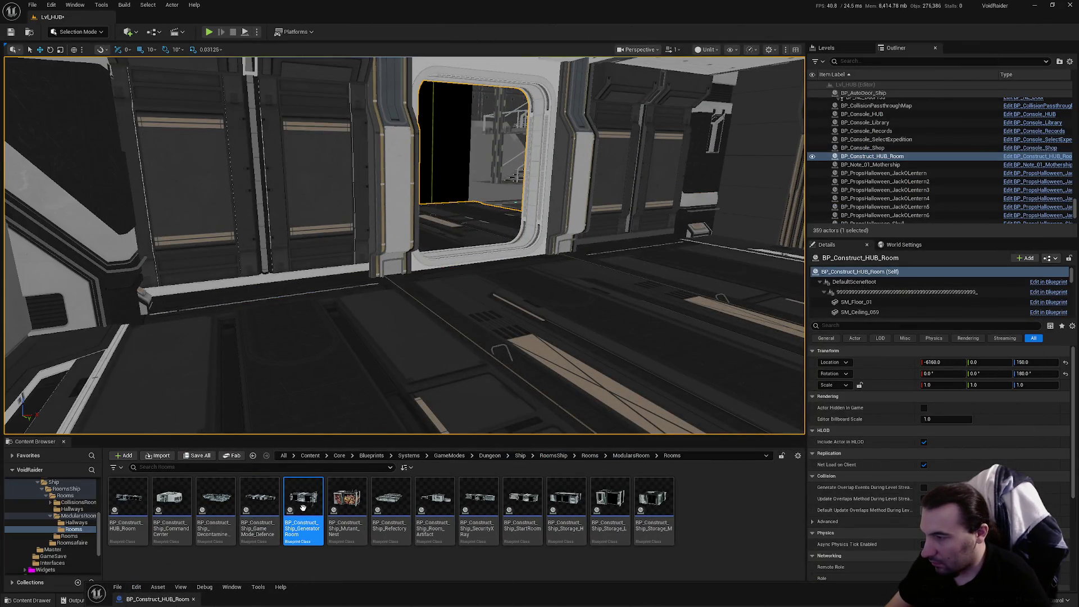
pyautogui.moveTo(570, 592); pyautogui.dragTo(586, 3)
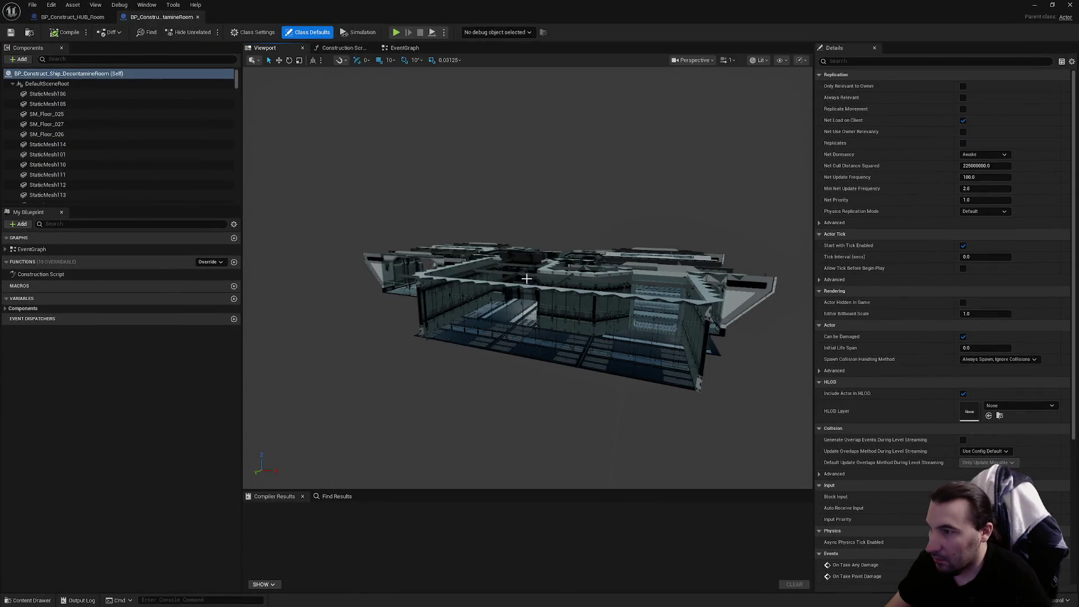
pyautogui.moveTo(526, 279)
pyautogui.mouseDown()
pyautogui.moveTo(519, 225)
pyautogui.moveTo(503, 208)
pyautogui.moveTo(472, 219)
pyautogui.moveTo(607, 277)
pyautogui.moveTo(609, 309)
pyautogui.moveTo(477, 308)
pyautogui.mouseUp()
# Step: Copy the decontamination room's SM_Hall_Sec_Corner column into BP_Construct_HUB_Room as StaticMesh17
pyautogui.click(614, 311)
pyautogui.click(484, 275)
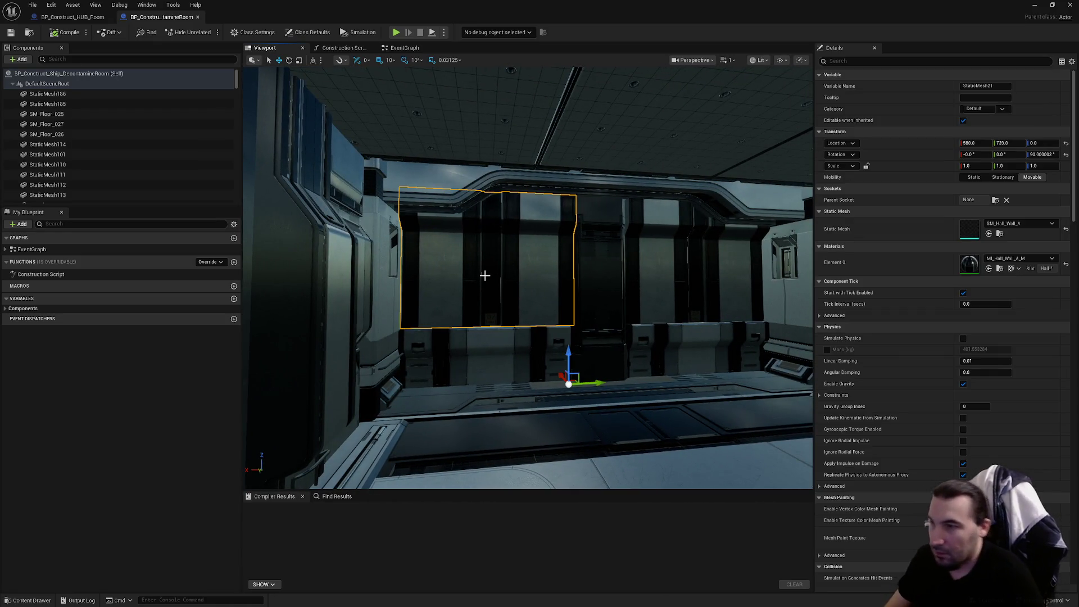
pyautogui.click(602, 311)
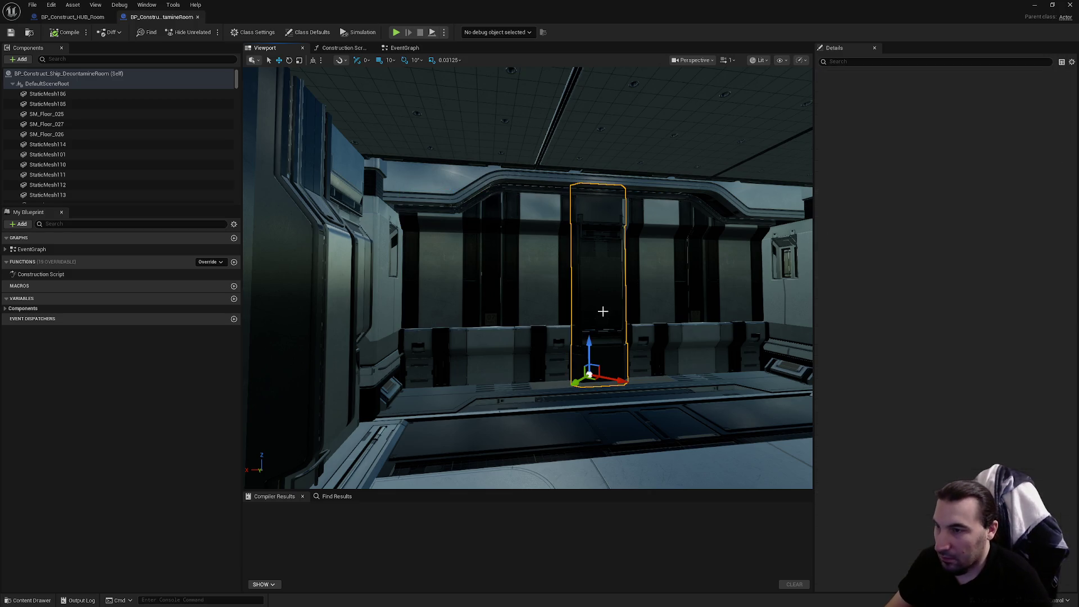
pyautogui.click(63, 17)
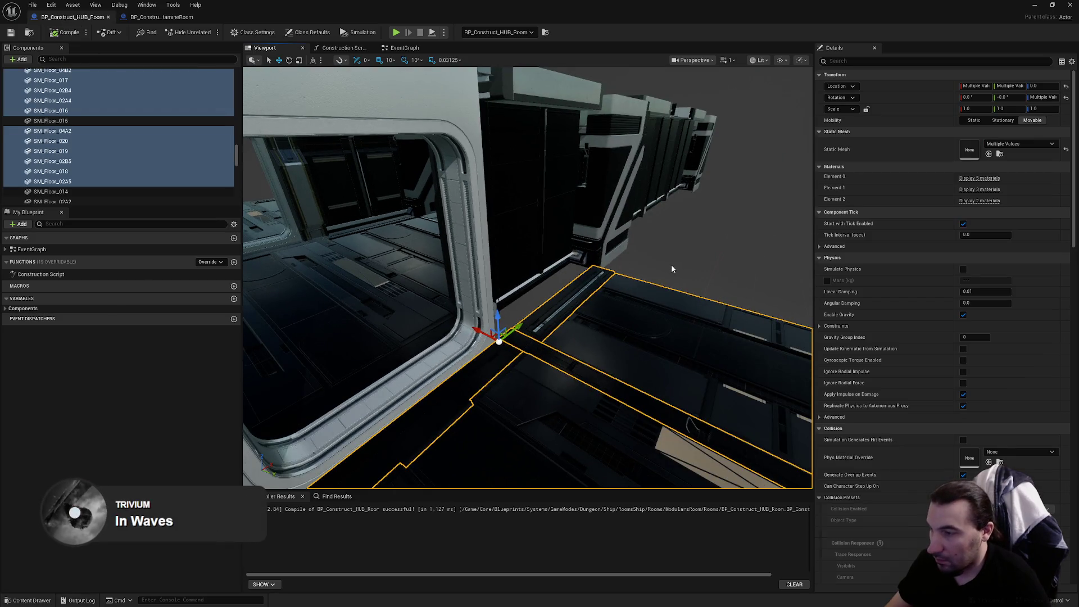
pyautogui.hotkey('ctrl', 'v')
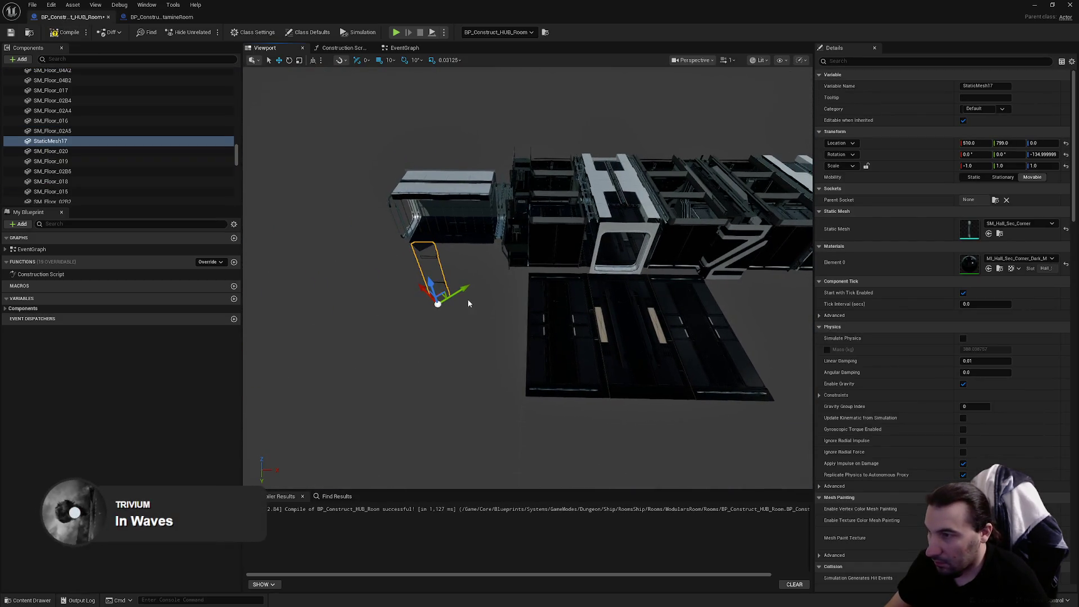